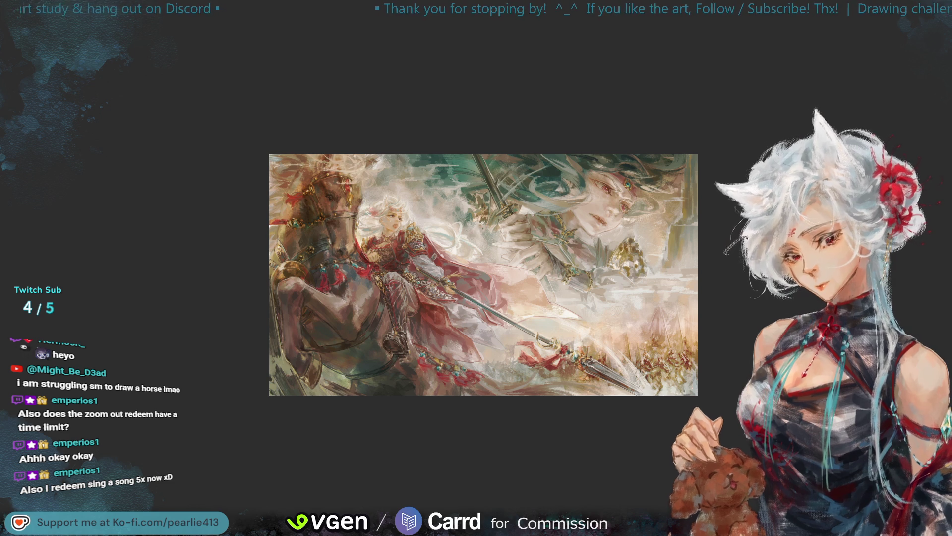
Mirror the painting view horizontally so the rider faces the other way
{"action": "key", "text": "h"}
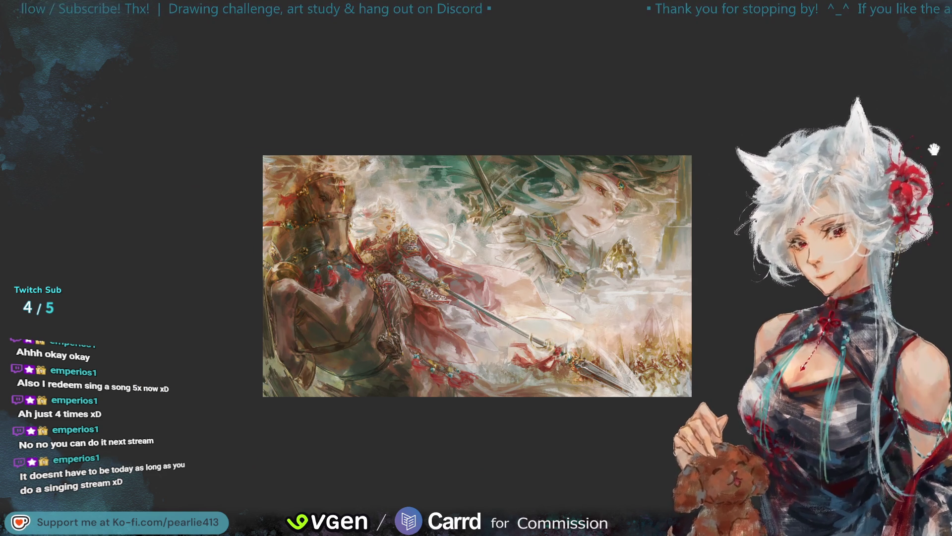
{"action": "key", "text": "m"}
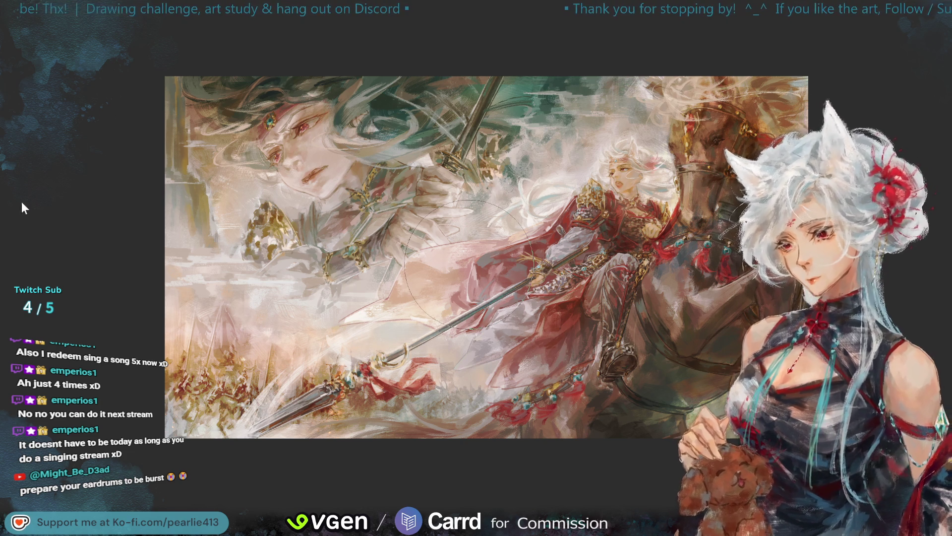
Make the brush much larger and fit the whole rider painting in the window
{"action": "key", "text": "bracketright"}
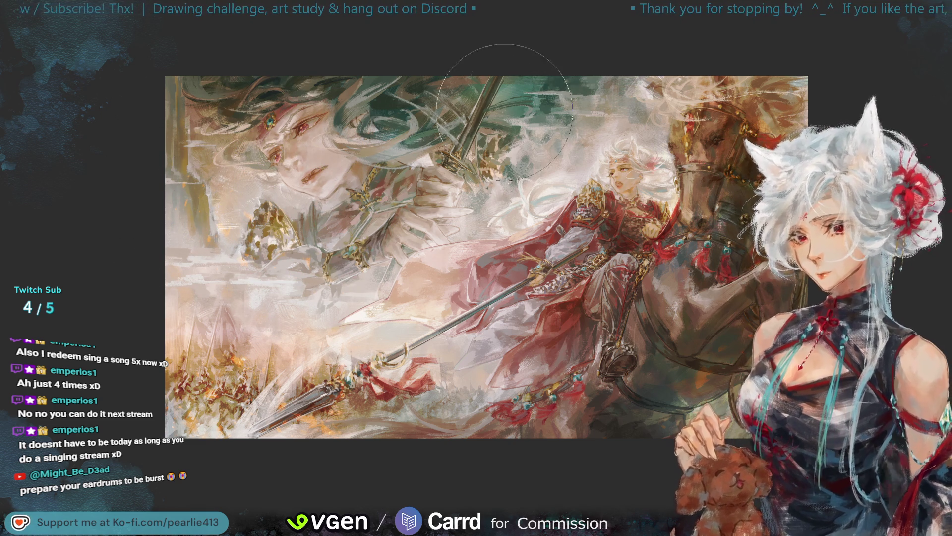
{"action": "key", "text": "ctrl+0"}
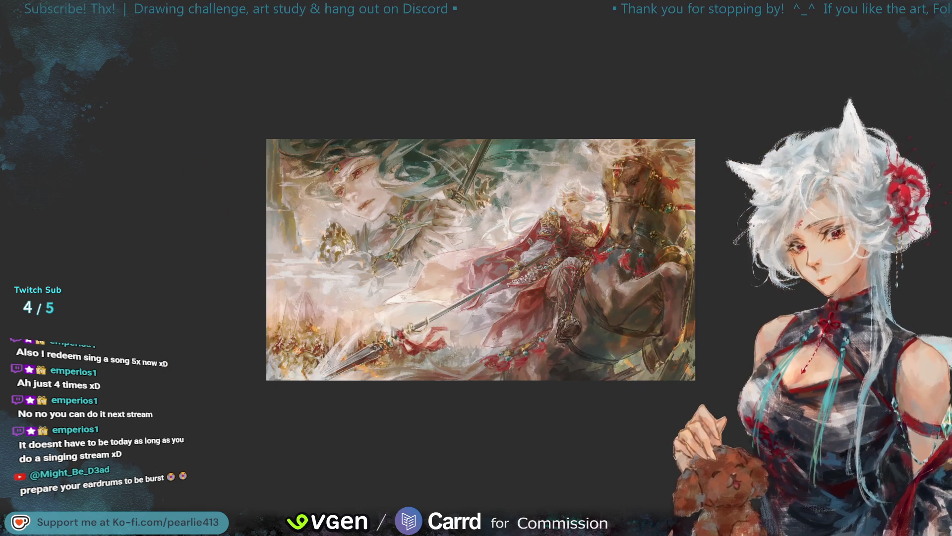
Mirror the view and scroll-zoom over the rider and horse
{"action": "key", "text": "h"}
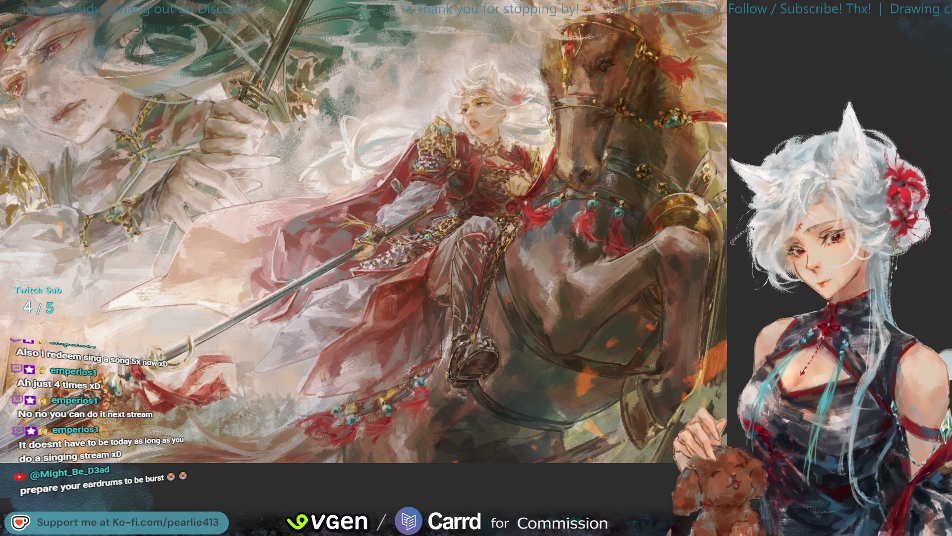
{"action": "scroll", "coordinate": [910, 82], "scroll_direction": "down", "scroll_amount": 3}
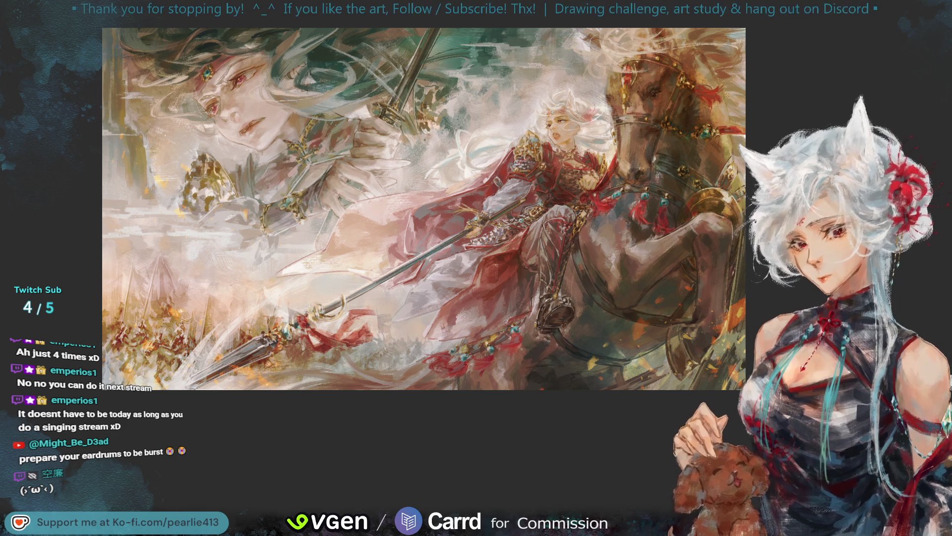
Repeatedly zoom out and mirror the painting to check the rider, horse and giant face composition
{"action": "key", "text": "ctrl+minus"}
{"action": "key", "text": "h"}
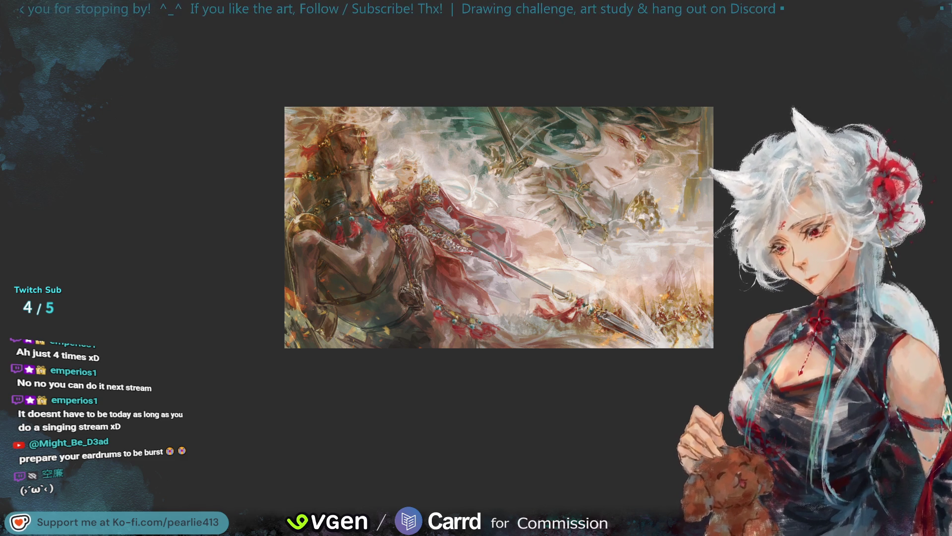
{"action": "key", "text": "h"}
{"action": "scroll", "coordinate": [927, 172], "scroll_direction": "up", "scroll_amount": 3}
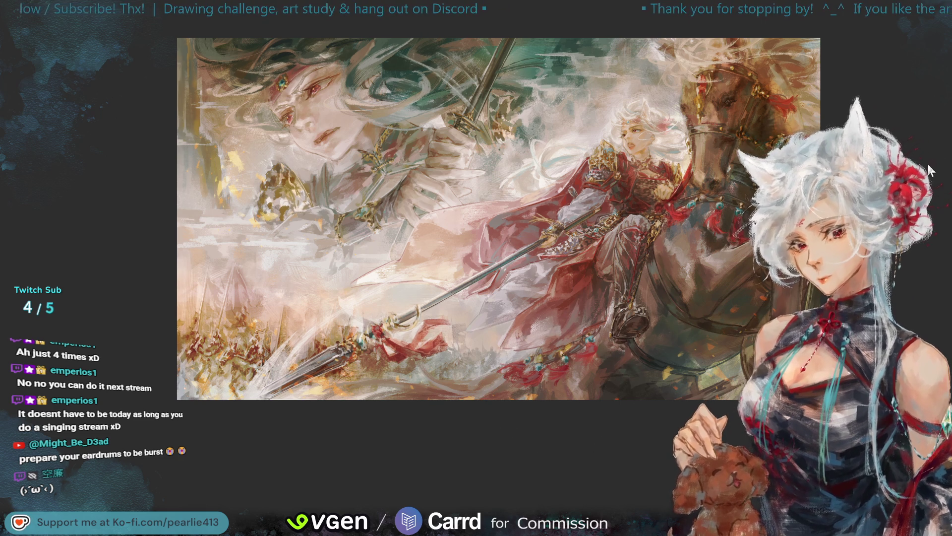
{"action": "key", "text": "ctrl+minus"}
{"action": "key", "text": "h"}
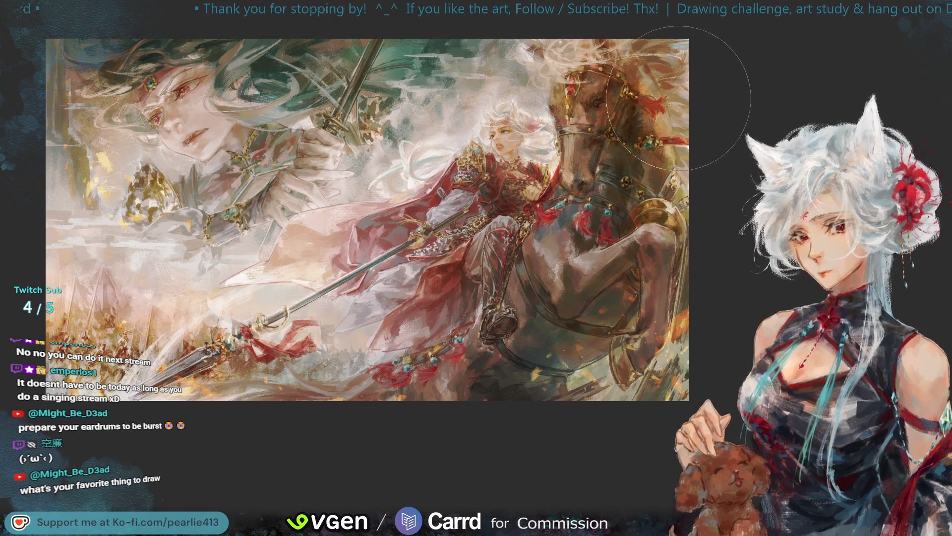
{"action": "key", "text": "ctrl+minus"}
{"action": "key", "text": "h"}
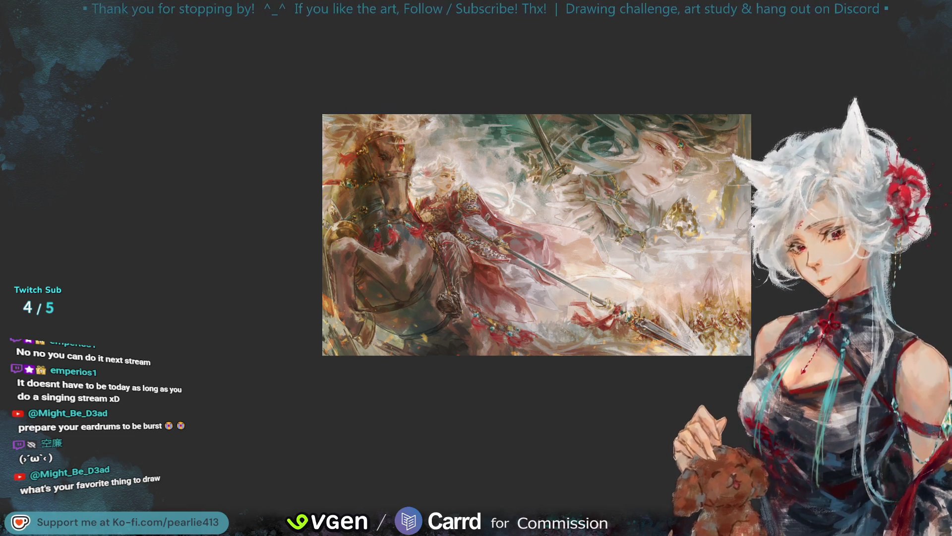
{"action": "key", "text": "h"}
{"action": "scroll", "coordinate": [931, 165], "scroll_direction": "up", "scroll_amount": 3}
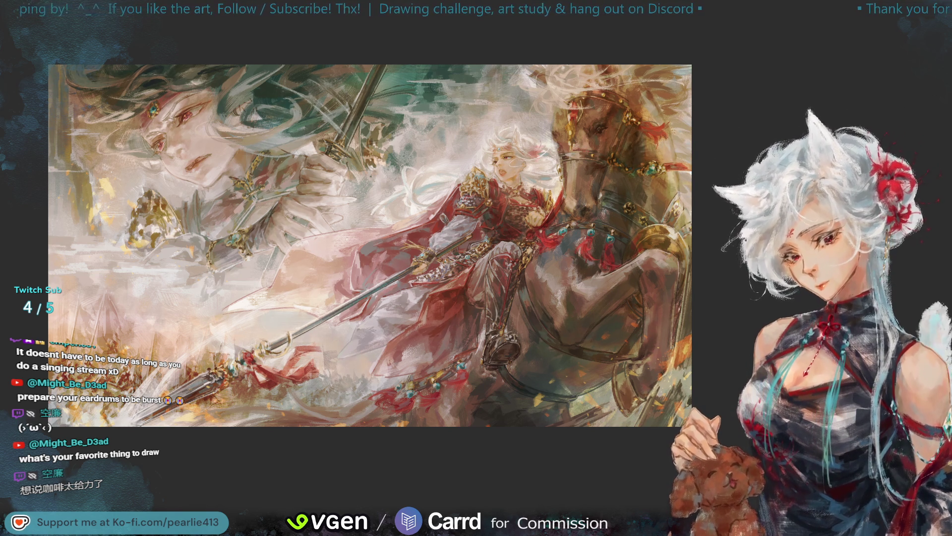
Center the rider and horse, check a zoomed-out mirrored view, then restore normal orientation
{"action": "left_click_drag", "start_coordinate": [907, 78], "coordinate": [948, 53]}
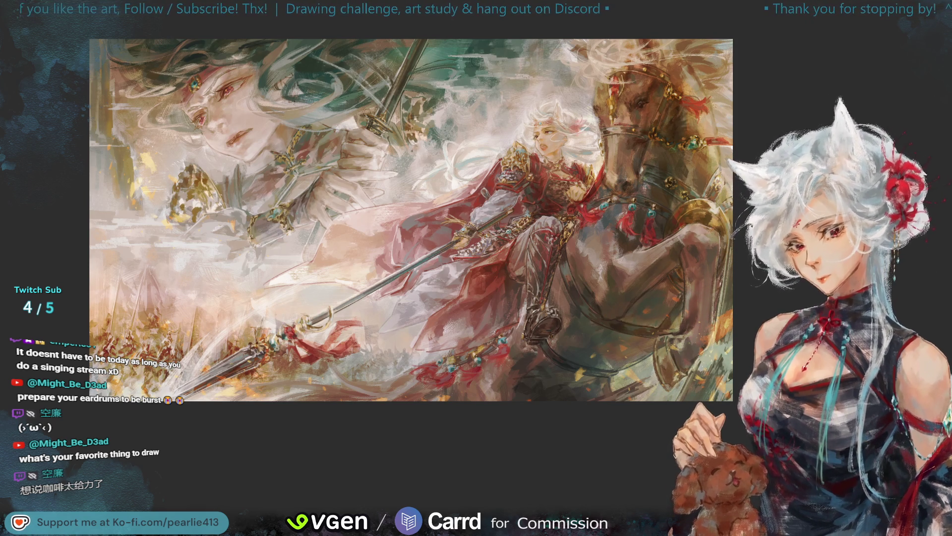
{"action": "key", "text": "minus"}
{"action": "key", "text": "m"}
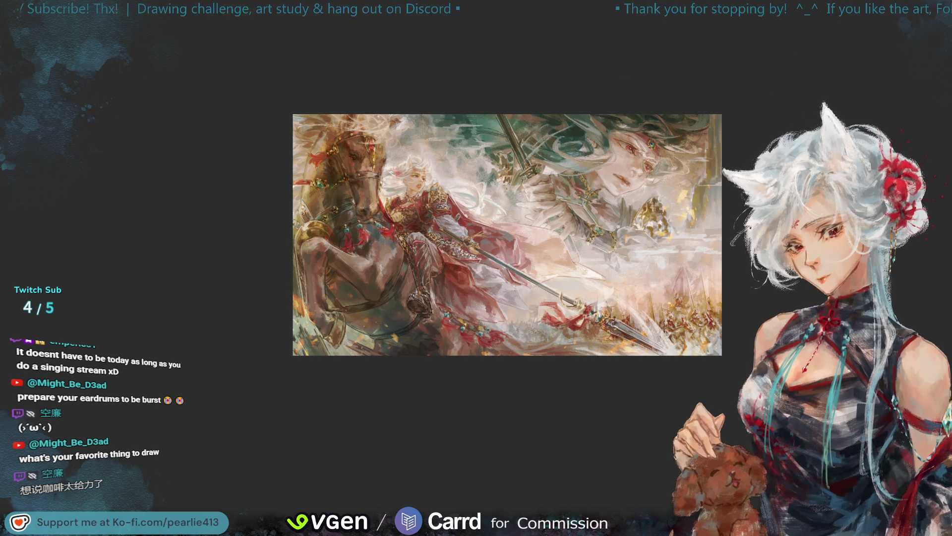
{"action": "key", "text": "m"}
{"action": "key", "text": "ctrl+0"}
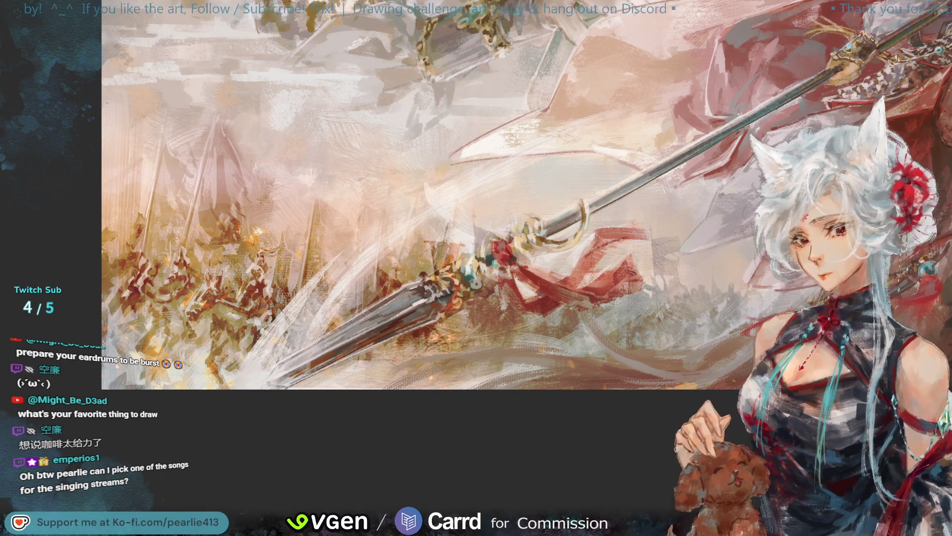
Paint pink-red strokes across the lower end of the lance blade
{"action": "mouse_move", "coordinate": [394, 310]}
{"action": "left_mouse_down"}
{"action": "mouse_move", "coordinate": [325, 365]}
{"action": "mouse_move", "coordinate": [377, 332]}
{"action": "mouse_move", "coordinate": [317, 347]}
{"action": "mouse_move", "coordinate": [406, 347]}
{"action": "mouse_move", "coordinate": [446, 379]}
{"action": "mouse_move", "coordinate": [486, 382]}
{"action": "left_mouse_up"}
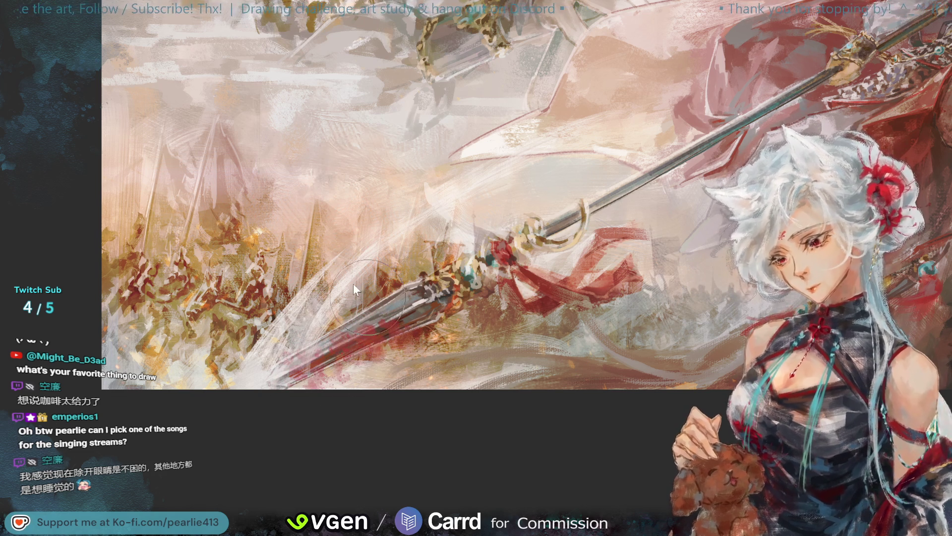
Undo the red strokes on the spear blade, including a second red pass
{"action": "key", "text": "ctrl+z"}
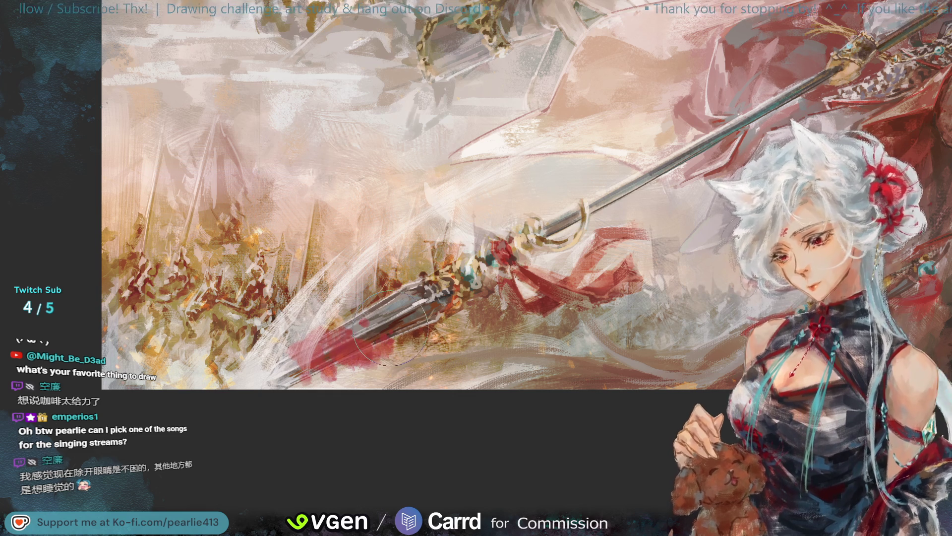
{"action": "key", "text": "ctrl+z"}
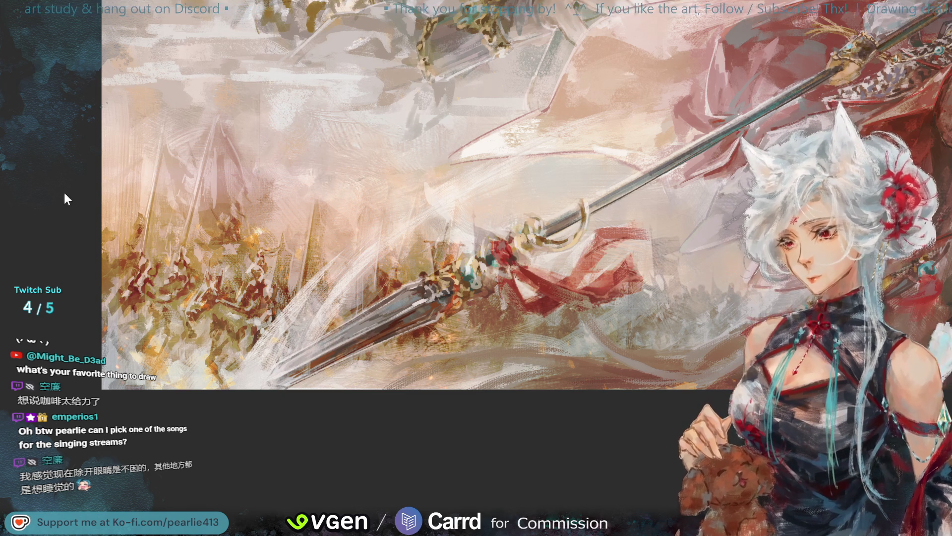
{"action": "mouse_move", "coordinate": [291, 384]}
{"action": "left_mouse_down"}
{"action": "mouse_move", "coordinate": [347, 342]}
{"action": "mouse_move", "coordinate": [379, 338]}
{"action": "mouse_move", "coordinate": [401, 302]}
{"action": "mouse_move", "coordinate": [342, 362]}
{"action": "left_mouse_up"}
{"action": "key", "text": "ctrl+z"}
{"action": "key", "text": "ctrl+z"}
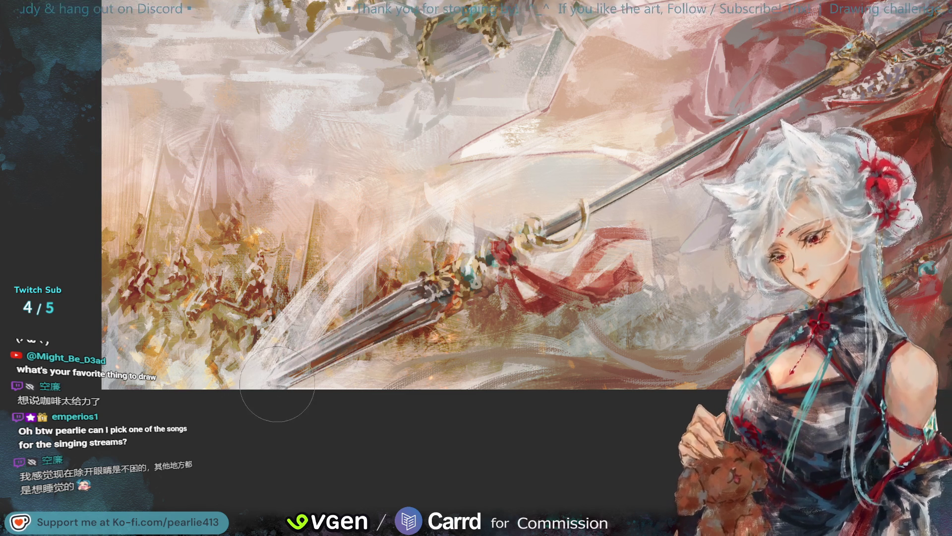
Zoom out, pan to the armored rider, and fit the whole painting in view
{"action": "key", "text": "ctrl+minus"}
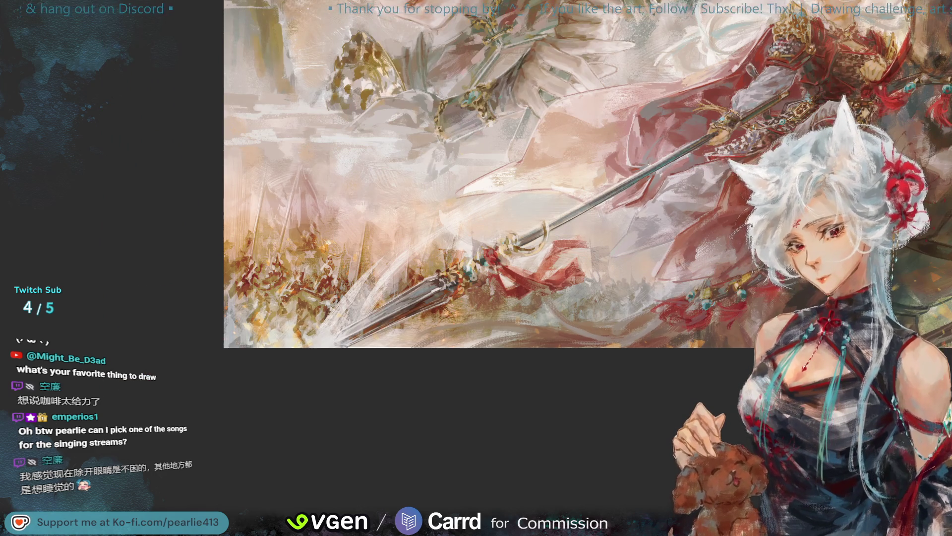
{"action": "left_click_drag", "start_coordinate": [945, 69], "coordinate": [893, 112]}
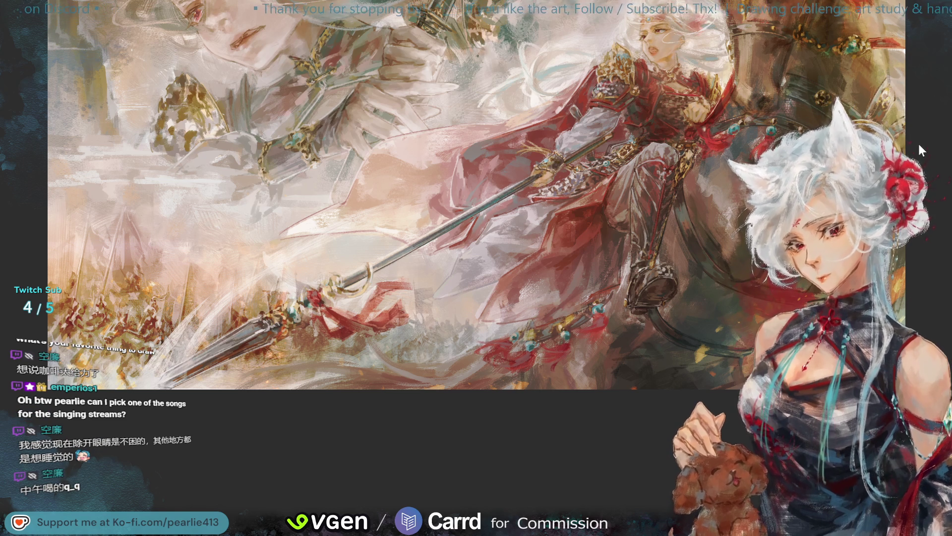
{"action": "key", "text": "ctrl+minus"}
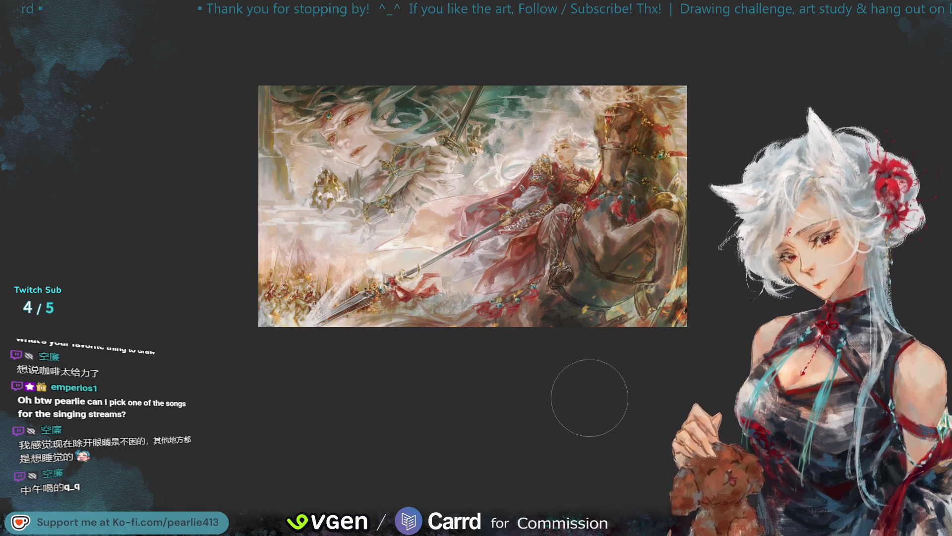
Check a zoomed-out mirrored view, restore normal orientation, and zoom in on the spear
{"action": "key", "text": "ctrl+plus"}
{"action": "left_click_drag", "start_coordinate": [932, 75], "coordinate": [935, 96]}
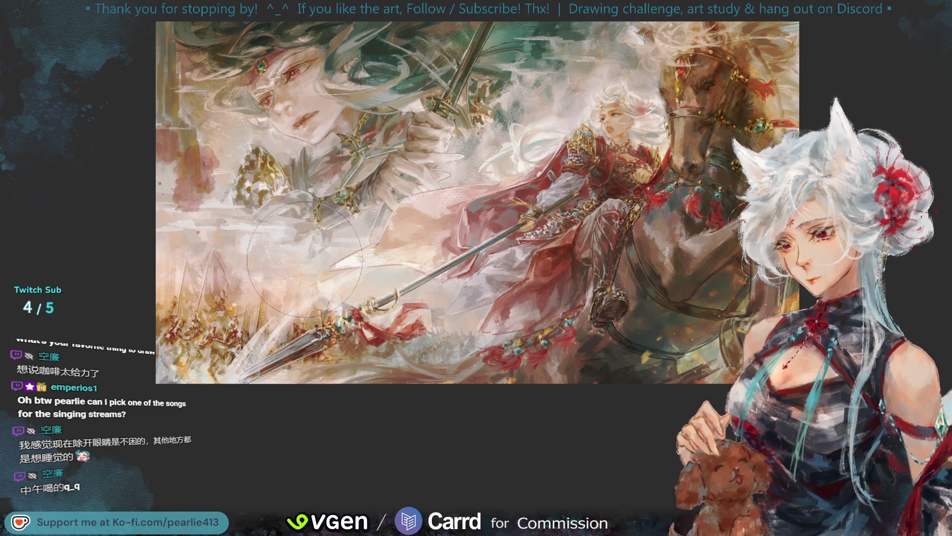
{"action": "key", "text": "ctrl+minus"}
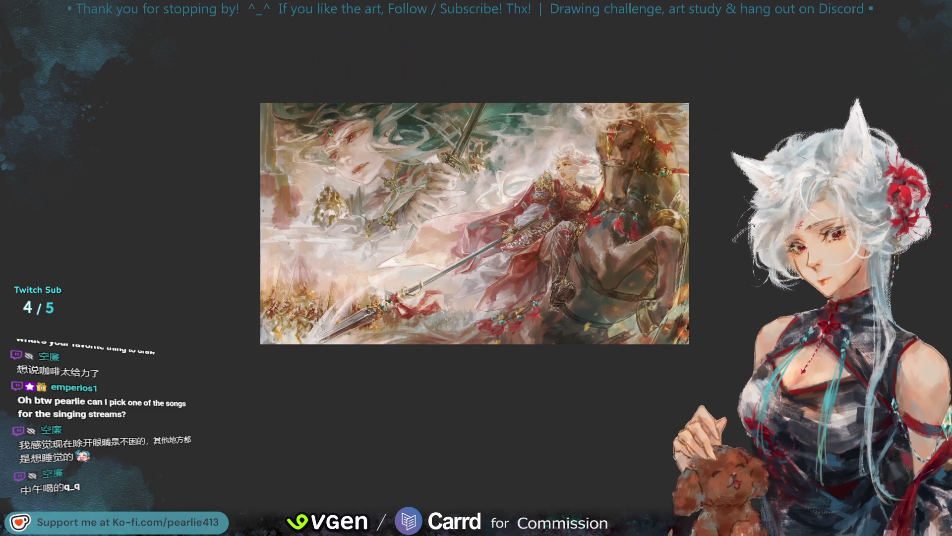
{"action": "key", "text": "m"}
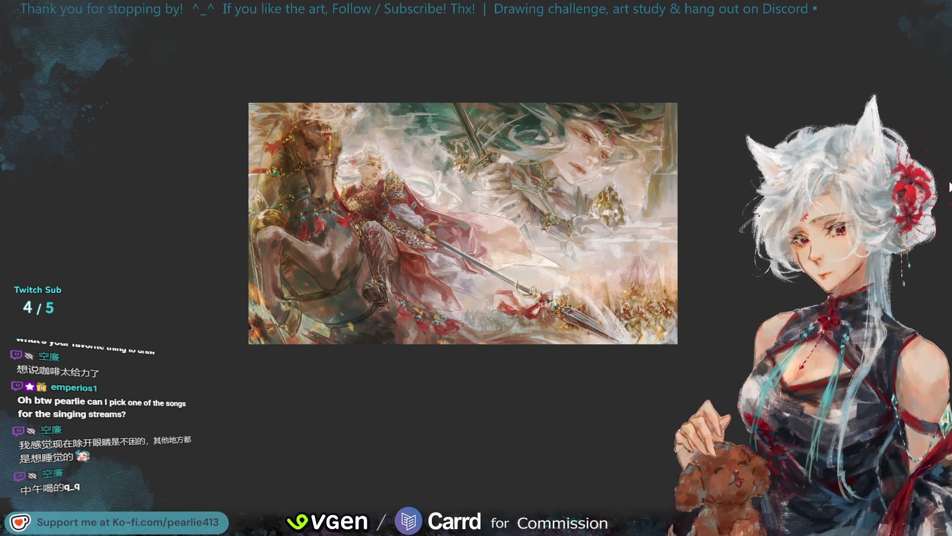
{"action": "key", "text": "m"}
{"action": "scroll", "coordinate": [908, 78], "scroll_direction": "up", "scroll_amount": 5}
{"action": "scroll", "coordinate": [907, 78], "scroll_direction": "down", "scroll_amount": 3}
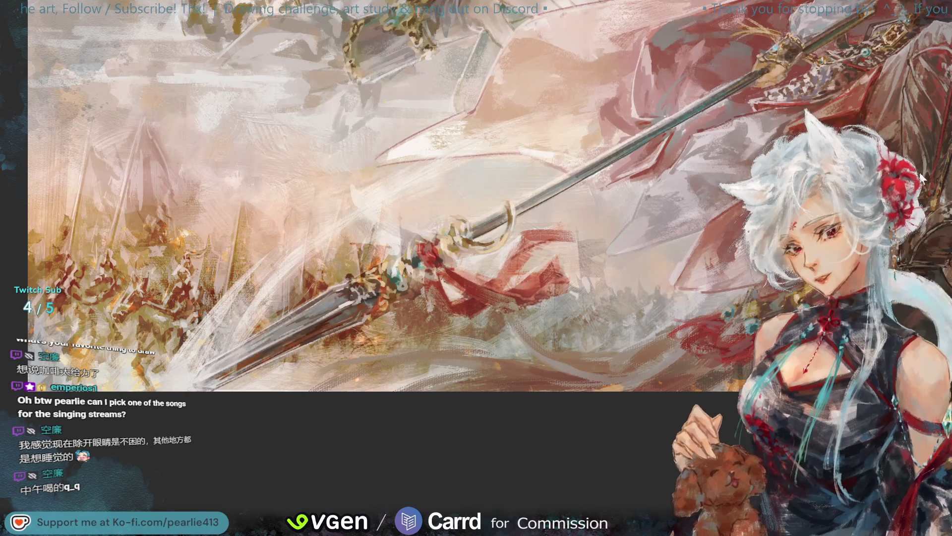
Splatter red blood over the spear head, keeping it after undo and redo, and dot the left edge
{"action": "mouse_move", "coordinate": [233, 307]}
{"action": "left_mouse_down"}
{"action": "mouse_move", "coordinate": [322, 309]}
{"action": "mouse_move", "coordinate": [297, 298]}
{"action": "mouse_move", "coordinate": [294, 339]}
{"action": "mouse_move", "coordinate": [278, 327]}
{"action": "mouse_move", "coordinate": [270, 357]}
{"action": "mouse_move", "coordinate": [284, 340]}
{"action": "mouse_move", "coordinate": [267, 355]}
{"action": "mouse_move", "coordinate": [292, 333]}
{"action": "left_mouse_up"}
{"action": "key", "text": "ctrl+z"}
{"action": "key", "text": "ctrl+z"}
{"action": "key", "text": "ctrl+z"}
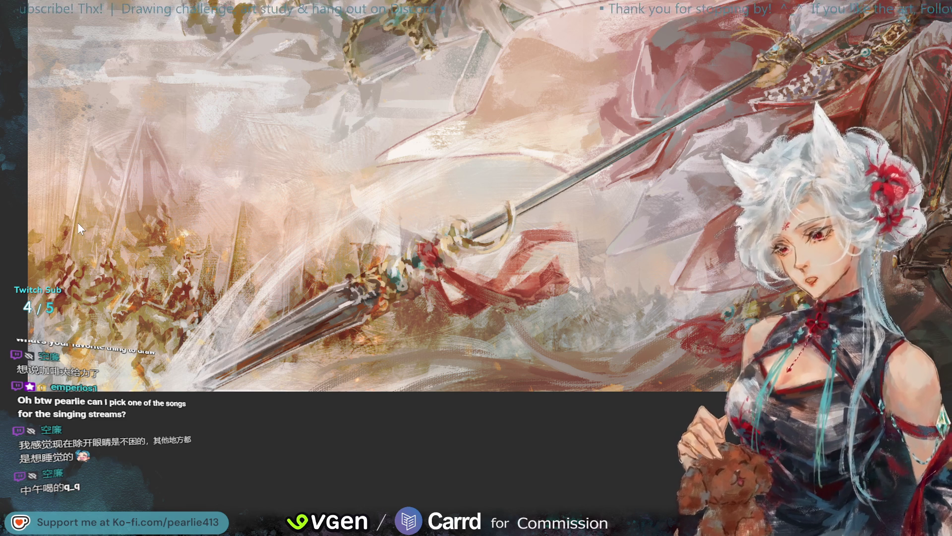
{"action": "key", "text": "ctrl+shift+z"}
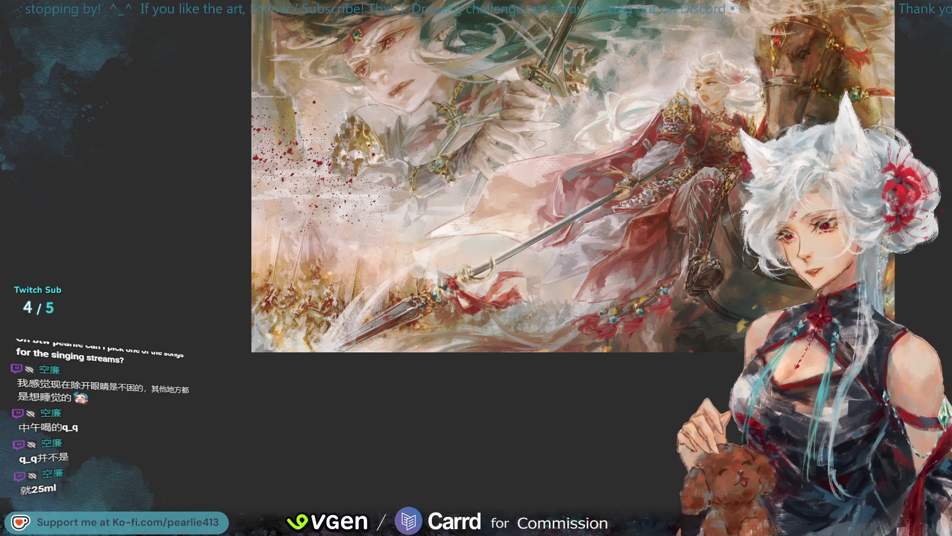
{"action": "left_click_drag", "start_coordinate": [278, 129], "coordinate": [277, 174]}
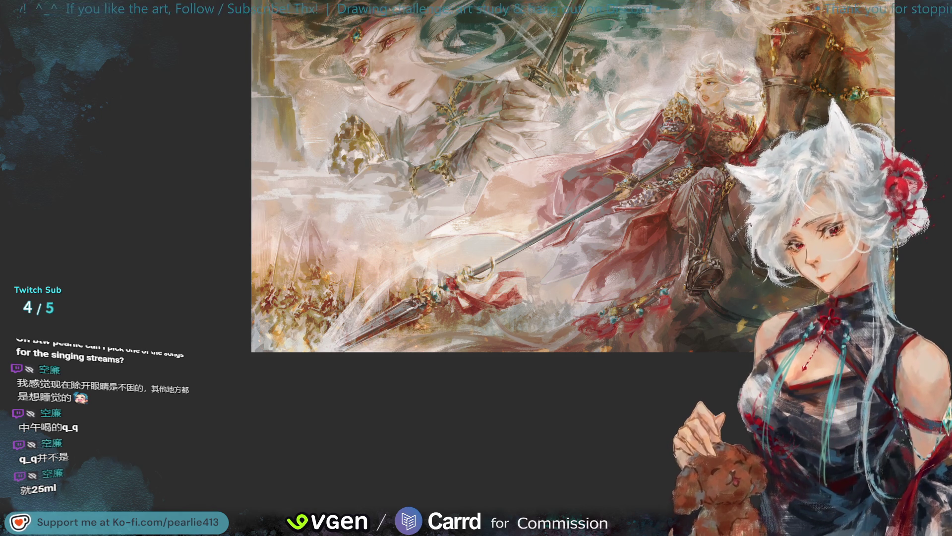
Fit the painting in view, zoom in on the spear, and scatter dark red specks around it
{"action": "key", "text": "ctrl+0"}
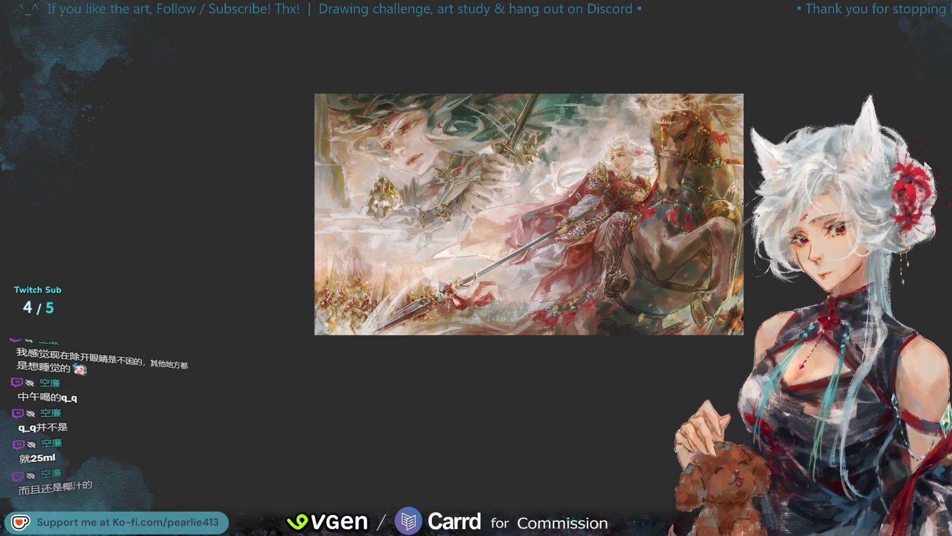
{"action": "scroll", "coordinate": [459, 276], "scroll_direction": "up", "scroll_amount": 5}
{"action": "scroll", "coordinate": [360, 306], "scroll_direction": "down", "scroll_amount": 5}
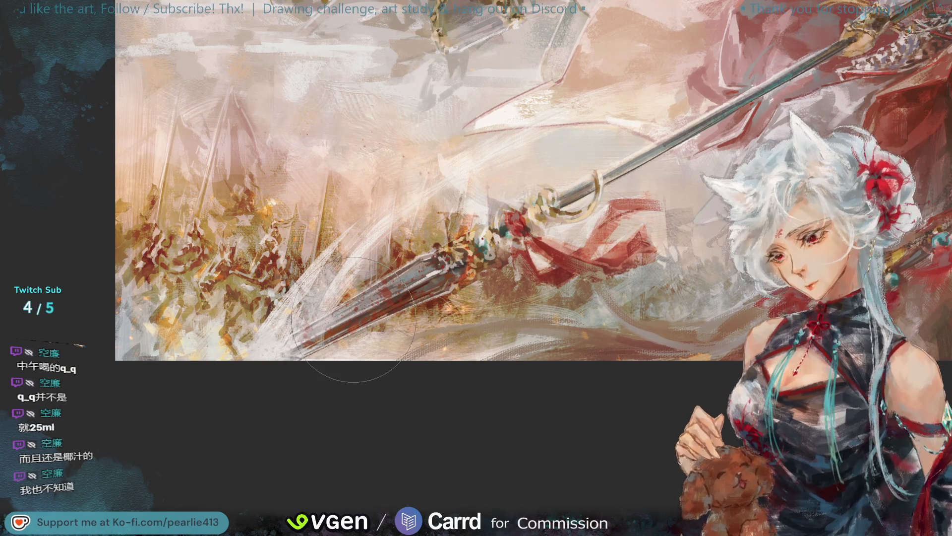
{"action": "mouse_move", "coordinate": [363, 306]}
{"action": "left_mouse_down"}
{"action": "mouse_move", "coordinate": [318, 377]}
{"action": "mouse_move", "coordinate": [336, 328]}
{"action": "left_mouse_up"}
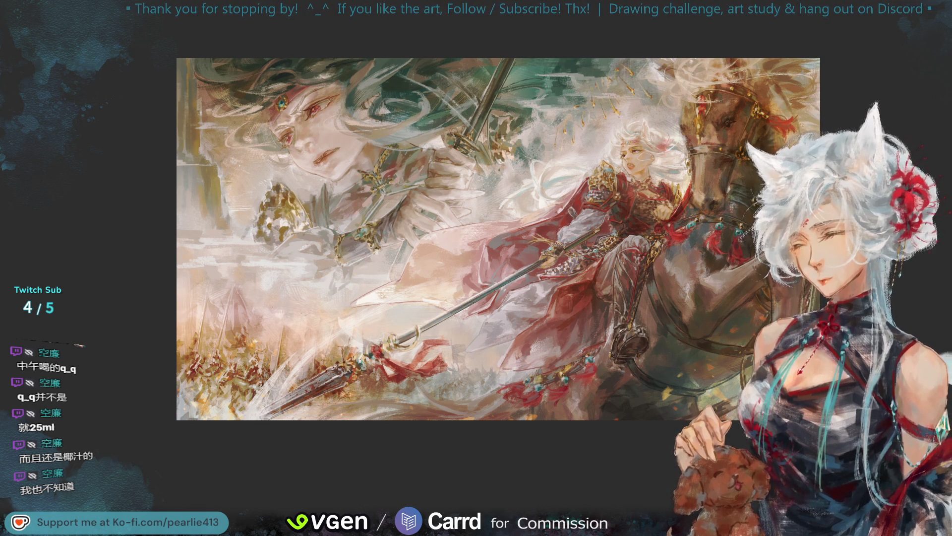
{"action": "key", "text": "h"}
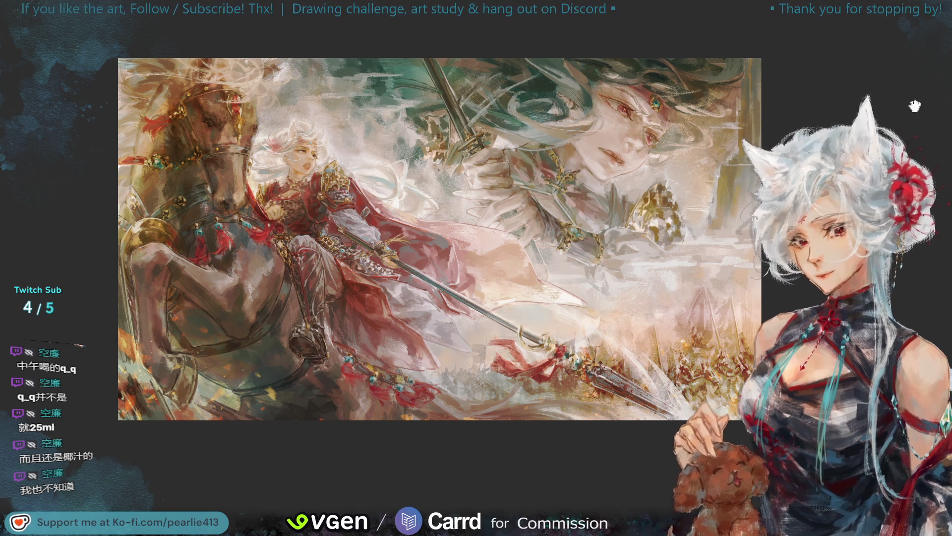
{"action": "key", "text": "h"}
{"action": "left_click_drag", "start_coordinate": [888, 96], "coordinate": [916, 75]}
{"action": "key", "text": "h"}
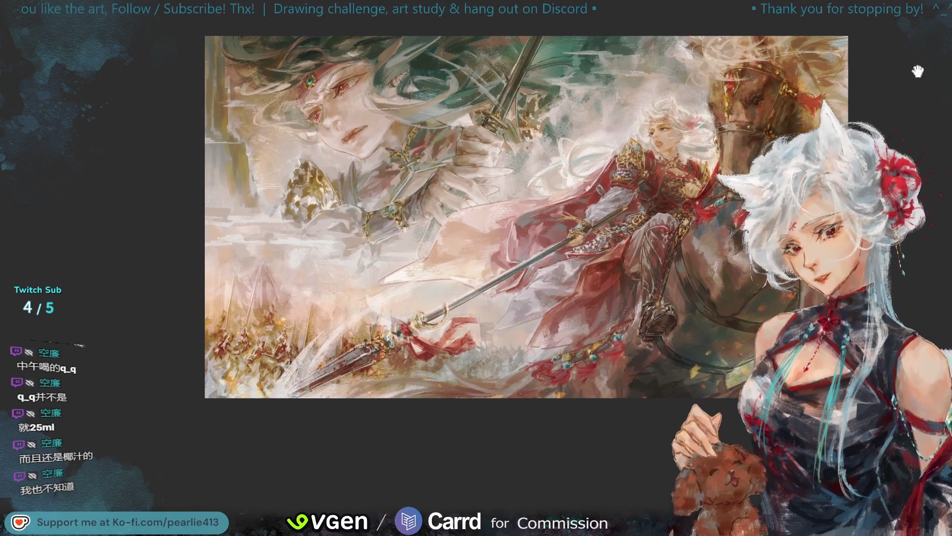
Toggle the horizontal flip and refit the view, ending mirrored with the rider on the right
{"action": "key", "text": "h"}
{"action": "left_click_drag", "start_coordinate": [919, 141], "coordinate": [939, 150]}
{"action": "scroll", "coordinate": [928, 167], "scroll_direction": "up", "scroll_amount": 3}
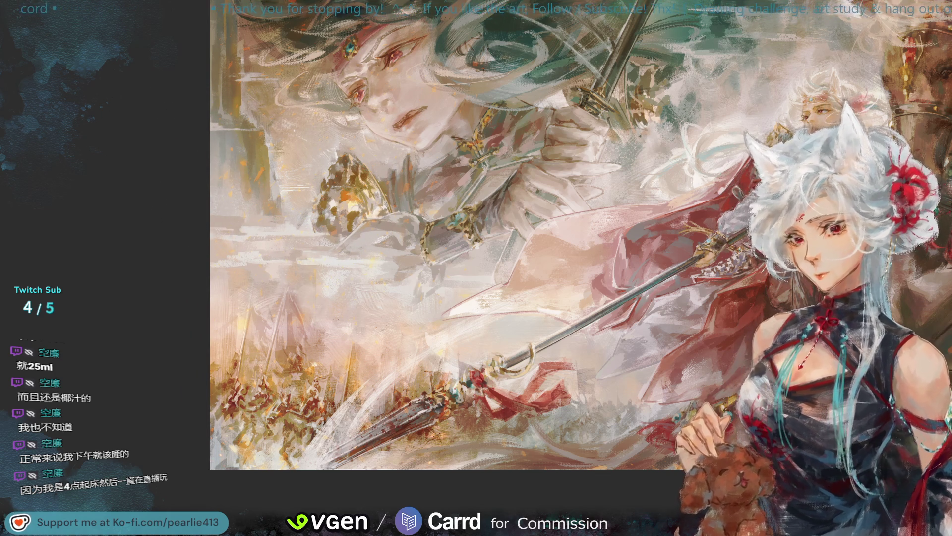
{"action": "key", "text": "ctrl+0"}
{"action": "key", "text": "h"}
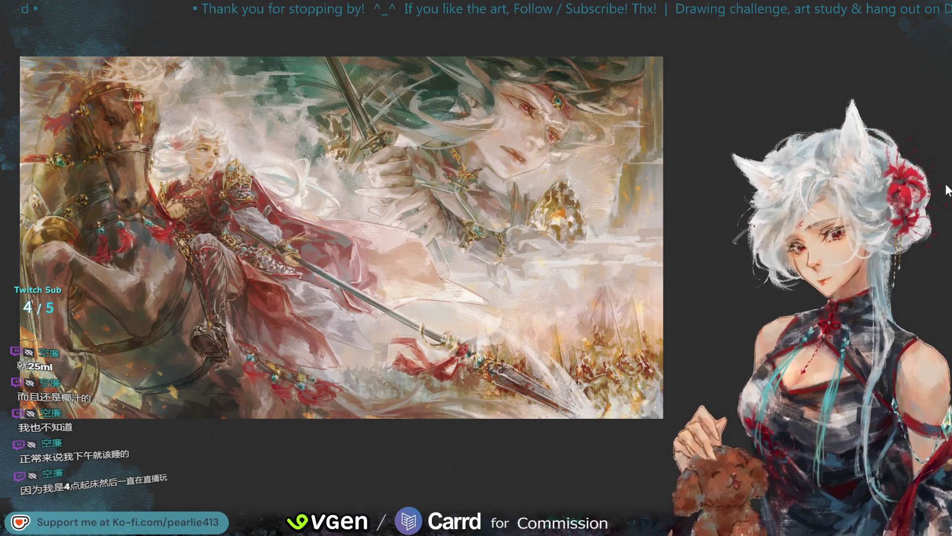
{"action": "left_click_drag", "start_coordinate": [935, 80], "coordinate": [930, 70]}
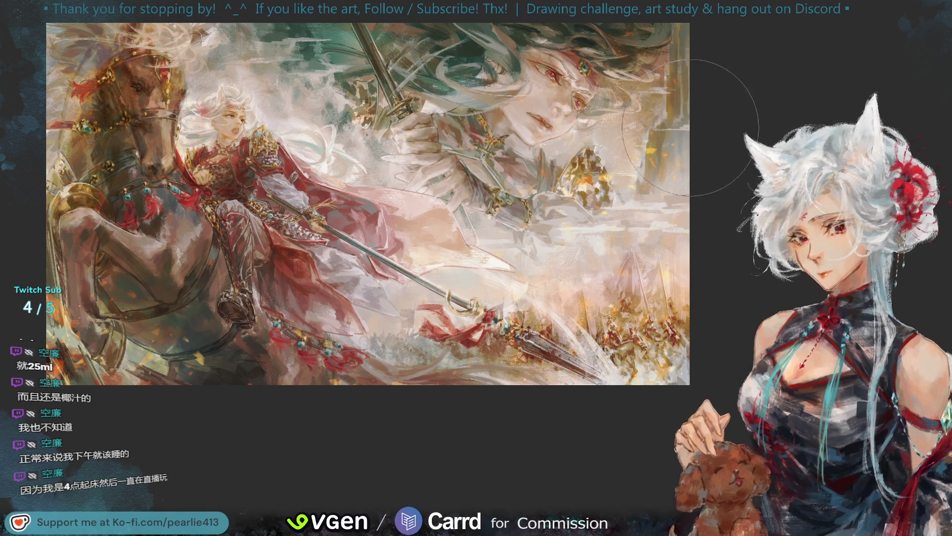
{"action": "key", "text": "h"}
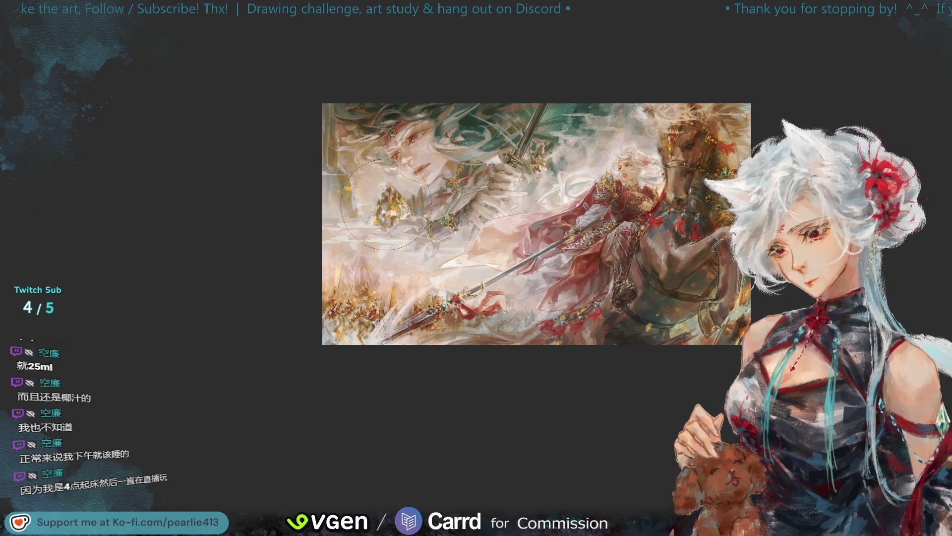
Shrink the brush one size and zoom in so the mirrored painting fills more of the screen
{"action": "key", "text": "bracketleft"}
{"action": "key", "text": "bracketleft"}
{"action": "key", "text": "bracketleft"}
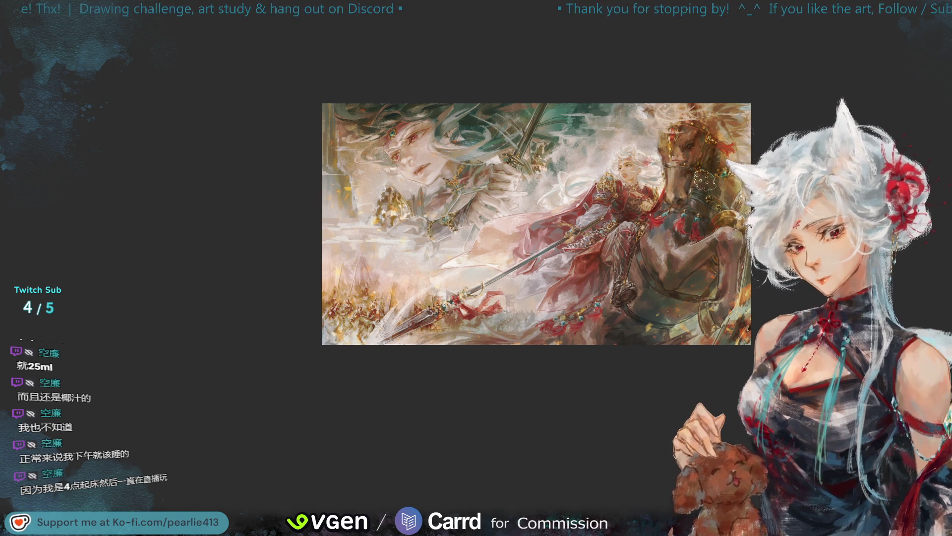
{"action": "key", "text": "ctrl+plus"}
{"action": "left_click_drag", "start_coordinate": [874, 57], "coordinate": [908, 70]}
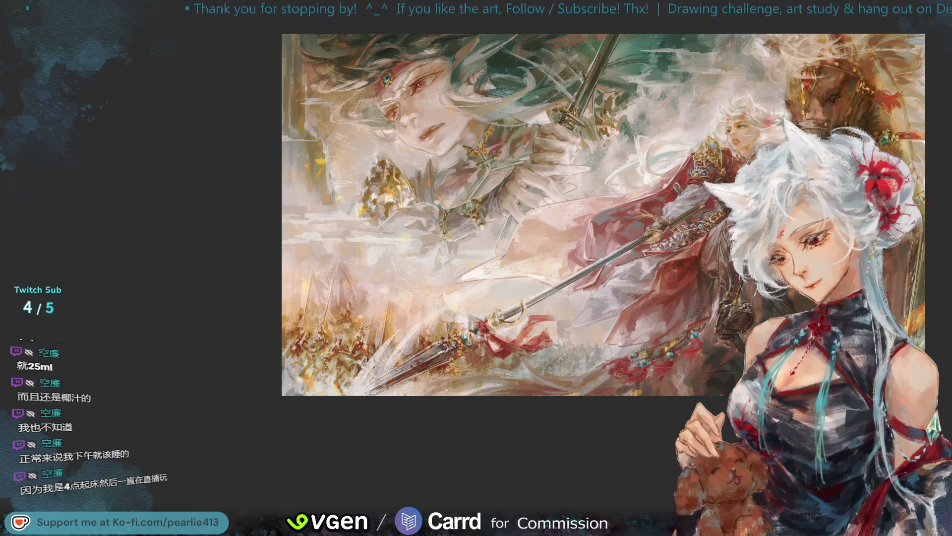
{"action": "key", "text": "ctrl+z"}
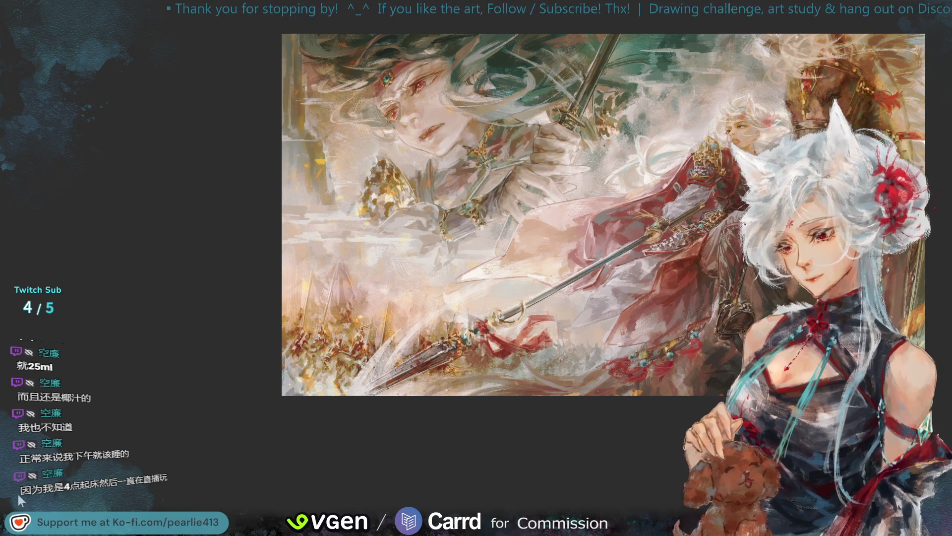
{"action": "left_click_drag", "start_coordinate": [264, 353], "coordinate": [337, 392]}
{"action": "key", "text": "ctrl+z"}
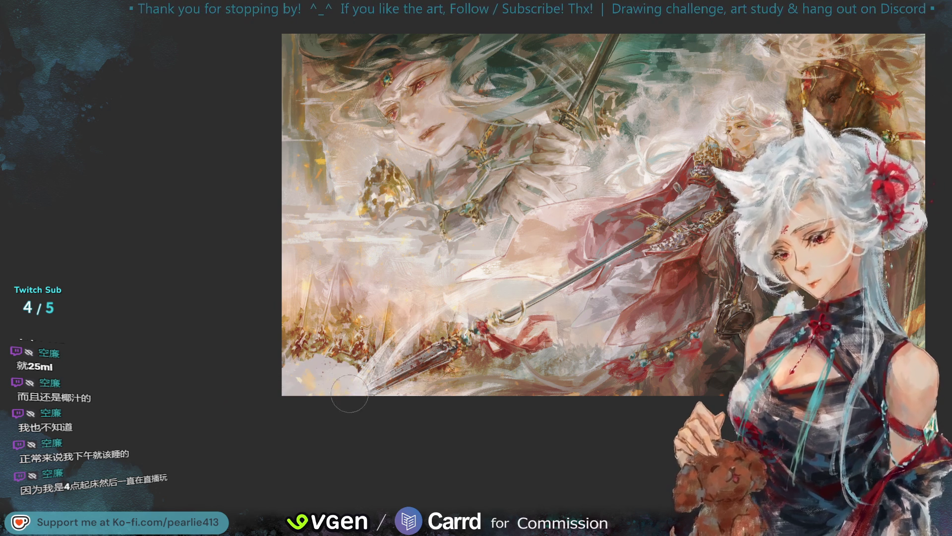
{"action": "left_click_drag", "start_coordinate": [338, 386], "coordinate": [389, 413]}
{"action": "key", "text": "ctrl+z"}
{"action": "mouse_move", "coordinate": [298, 337]}
{"action": "left_mouse_down"}
{"action": "mouse_move", "coordinate": [386, 418]}
{"action": "mouse_move", "coordinate": [462, 400]}
{"action": "left_mouse_up"}
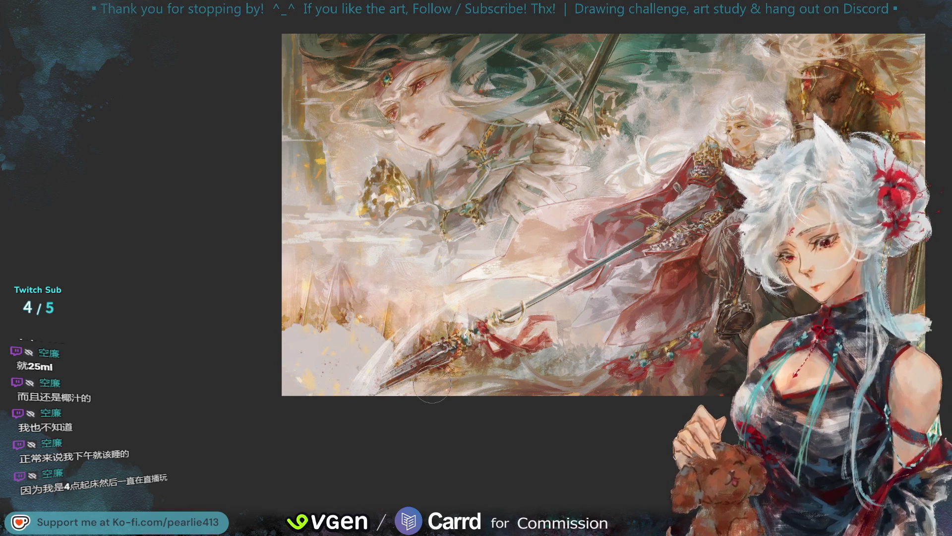
{"action": "key", "text": "ctrl+z"}
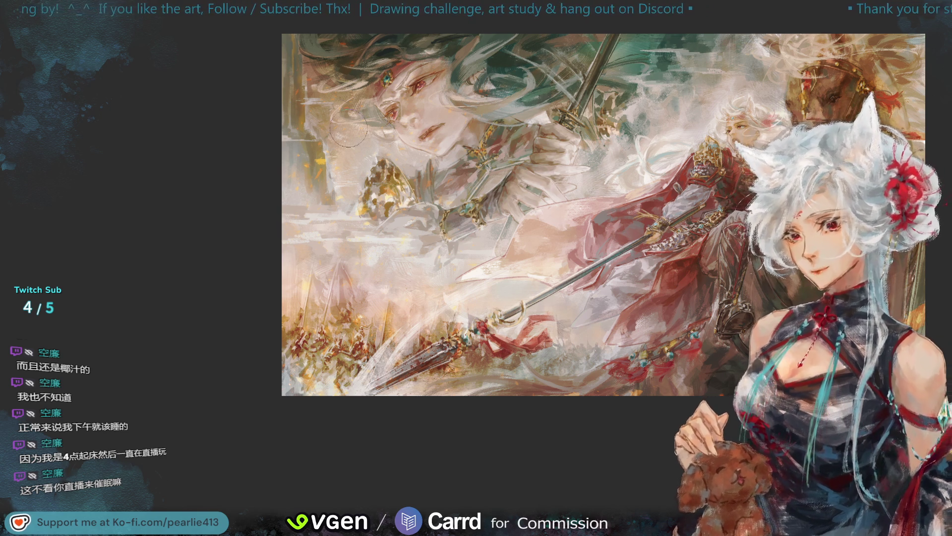
Pan and zoom across the painting for a close look, then fit it back to the screen
{"action": "mouse_move", "coordinate": [920, 53]}
{"action": "left_mouse_down"}
{"action": "mouse_move", "coordinate": [845, 111]}
{"action": "mouse_move", "coordinate": [807, 124]}
{"action": "left_mouse_up"}
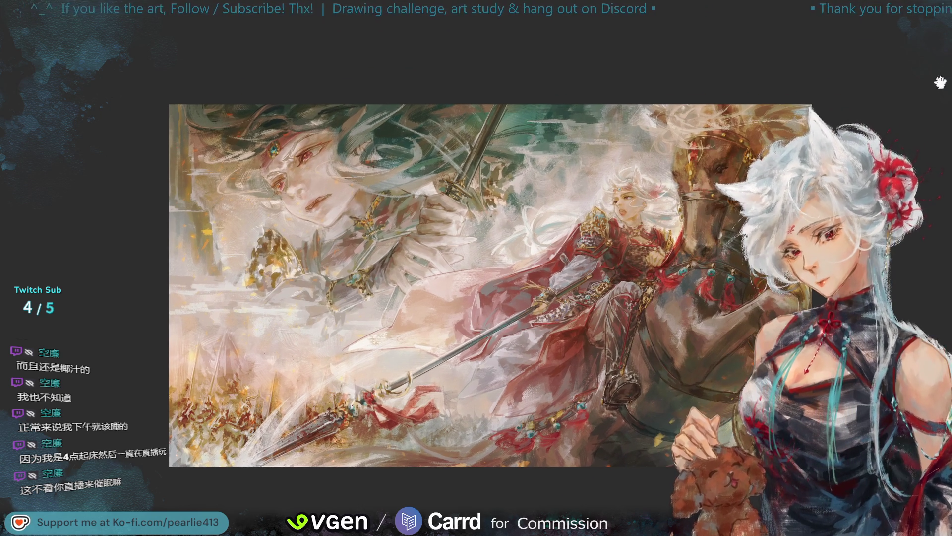
{"action": "left_click_drag", "start_coordinate": [876, 219], "coordinate": [937, 179]}
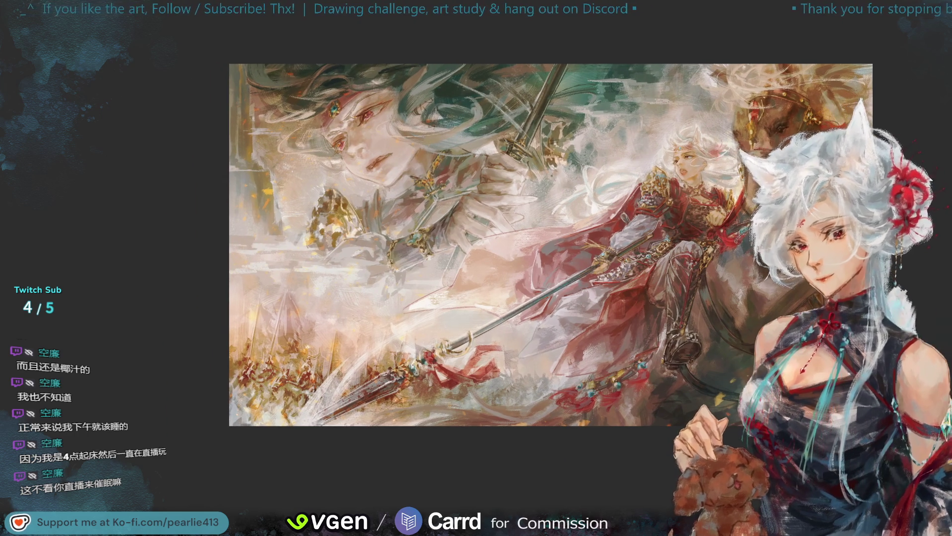
{"action": "scroll", "coordinate": [935, 172], "scroll_direction": "up", "scroll_amount": 2}
{"action": "left_click_drag", "start_coordinate": [873, 124], "coordinate": [905, 82]}
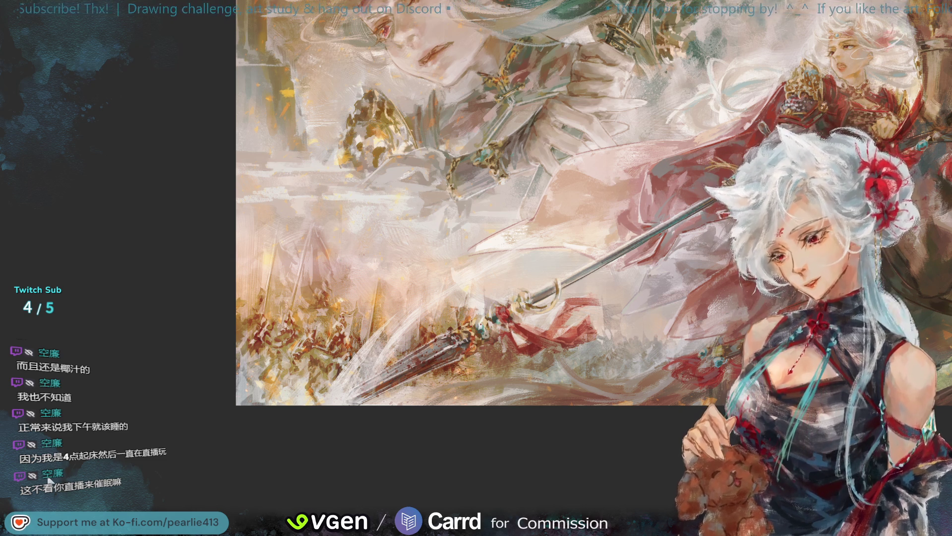
{"action": "key", "text": "ctrl+0"}
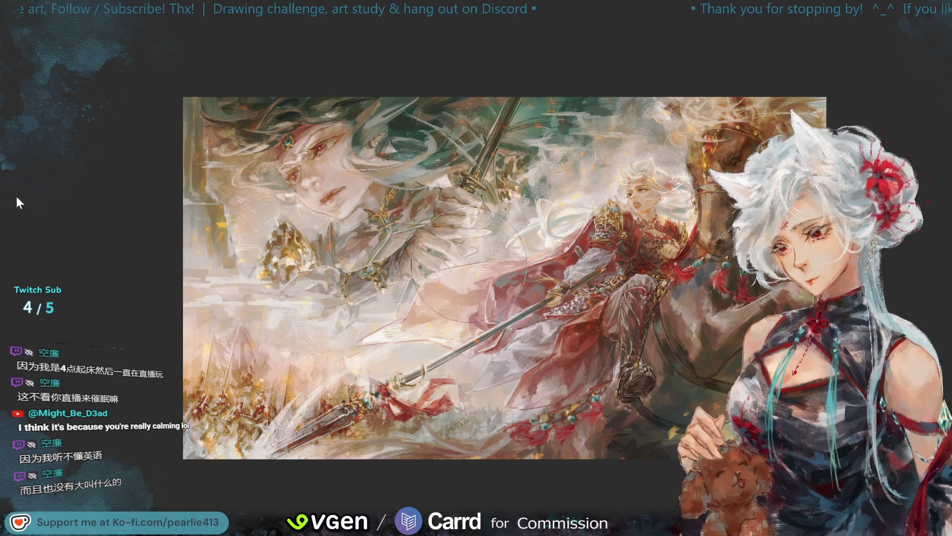
Zoom in and pan several times to frame the red-cloaked rider and his horse up close
{"action": "scroll", "coordinate": [469, 264], "scroll_direction": "up", "scroll_amount": 2}
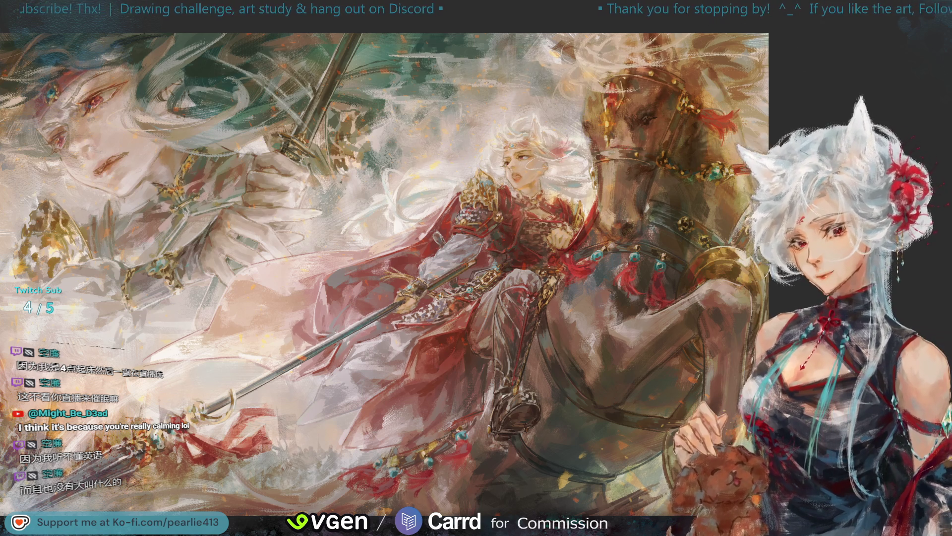
{"action": "left_click_drag", "start_coordinate": [814, 28], "coordinate": [929, 62]}
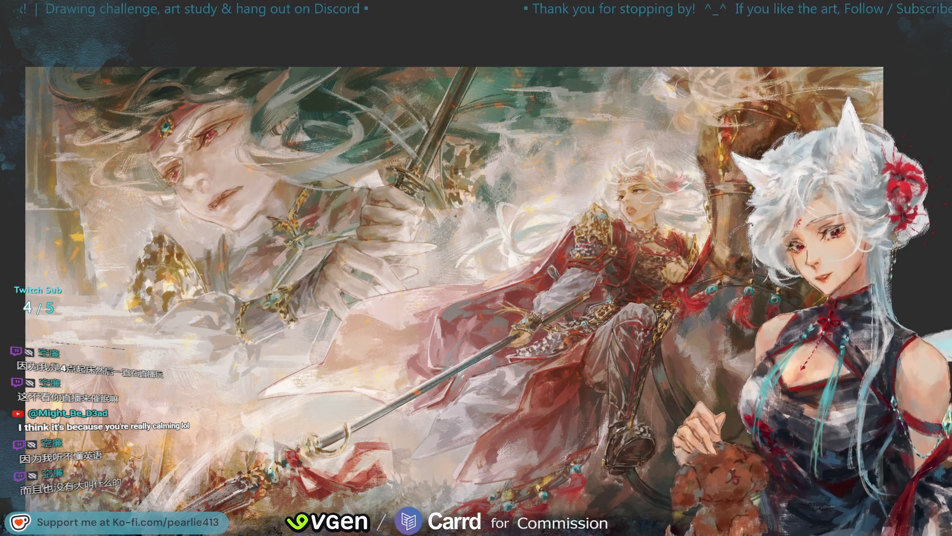
{"action": "mouse_move", "coordinate": [917, 117]}
{"action": "left_mouse_down"}
{"action": "mouse_move", "coordinate": [880, 51]}
{"action": "mouse_move", "coordinate": [895, 61]}
{"action": "left_mouse_up"}
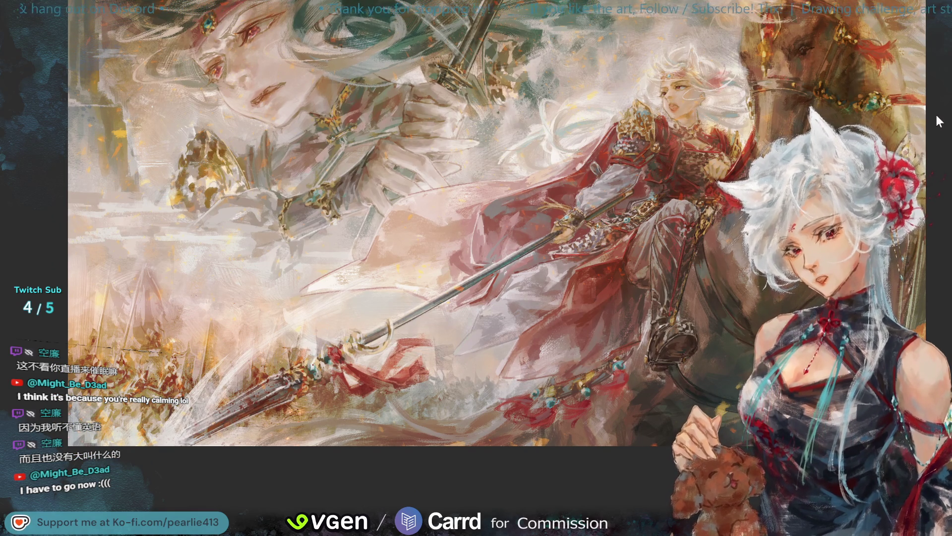
{"action": "left_click_drag", "start_coordinate": [901, 71], "coordinate": [914, 66]}
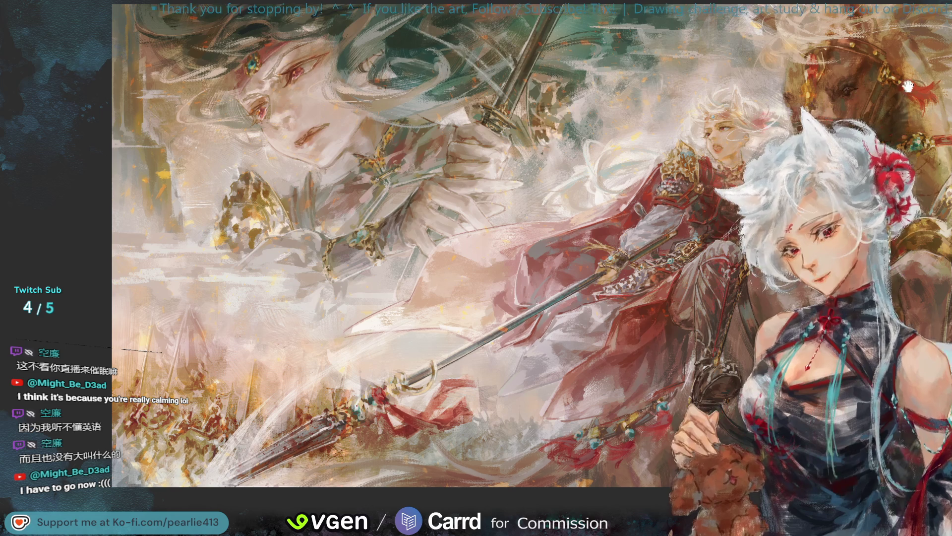
{"action": "mouse_move", "coordinate": [880, 106]}
{"action": "left_mouse_down"}
{"action": "mouse_move", "coordinate": [920, 82]}
{"action": "mouse_move", "coordinate": [899, 76]}
{"action": "left_mouse_up"}
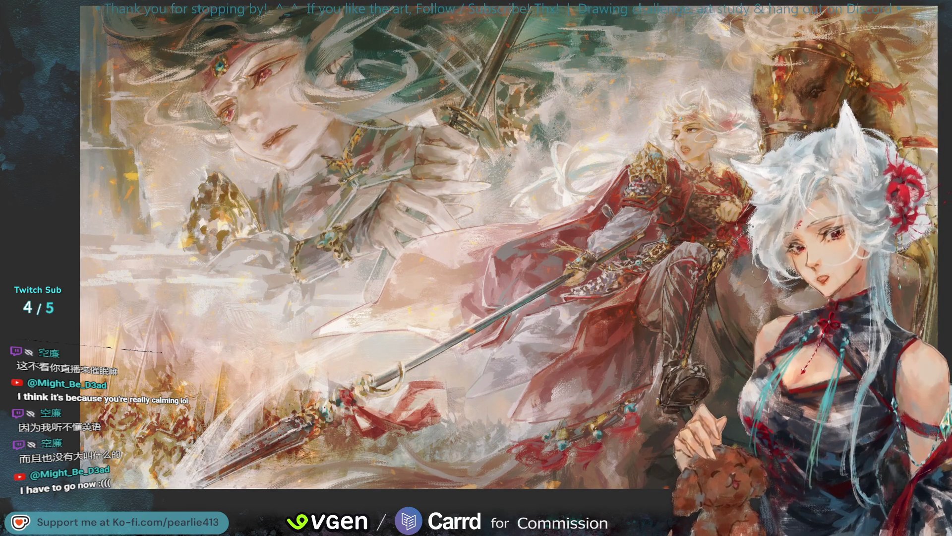
Pan the canvas right and down to show the rider, rearing horse and giant face together
{"action": "left_click_drag", "start_coordinate": [905, 87], "coordinate": [935, 112]}
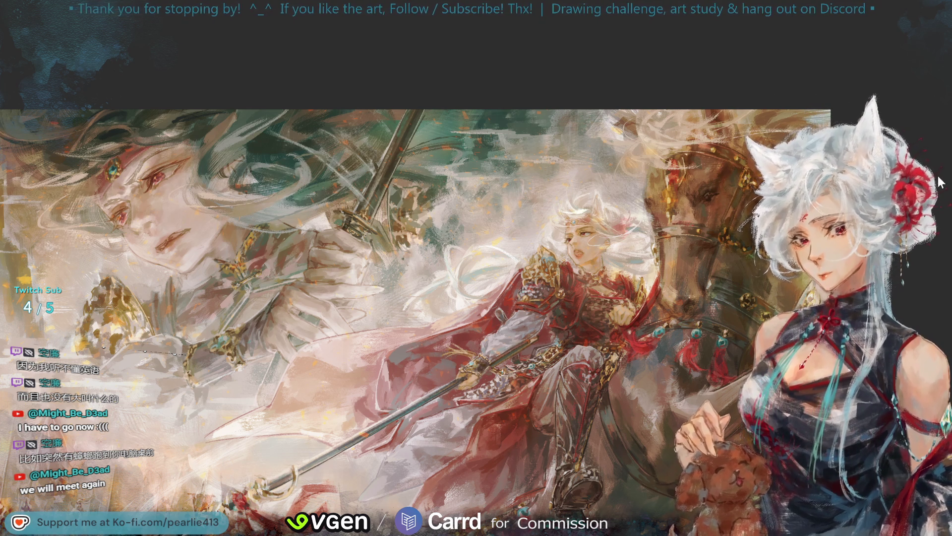
Flip the view back horizontally and fit the whole finished painting in the window
{"action": "key", "text": "h"}
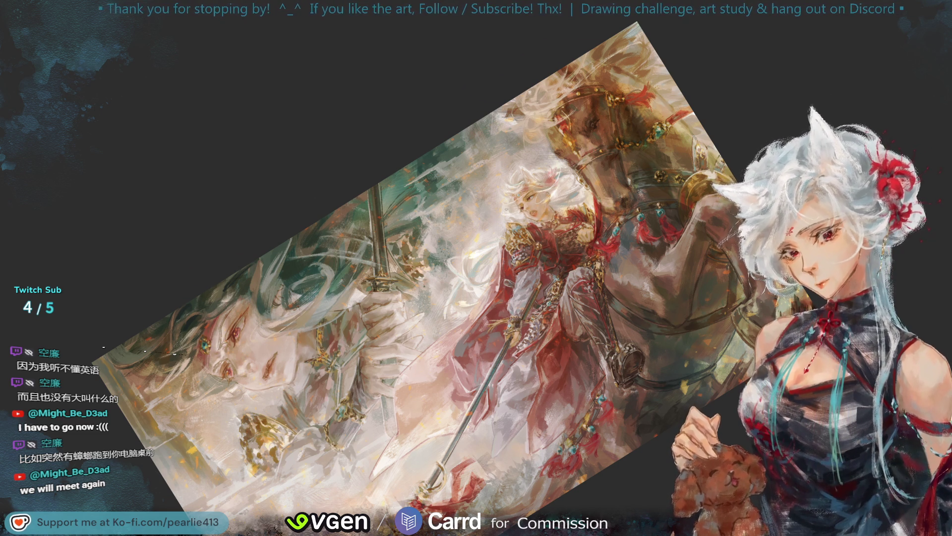
{"action": "key", "text": "ctrl+0"}
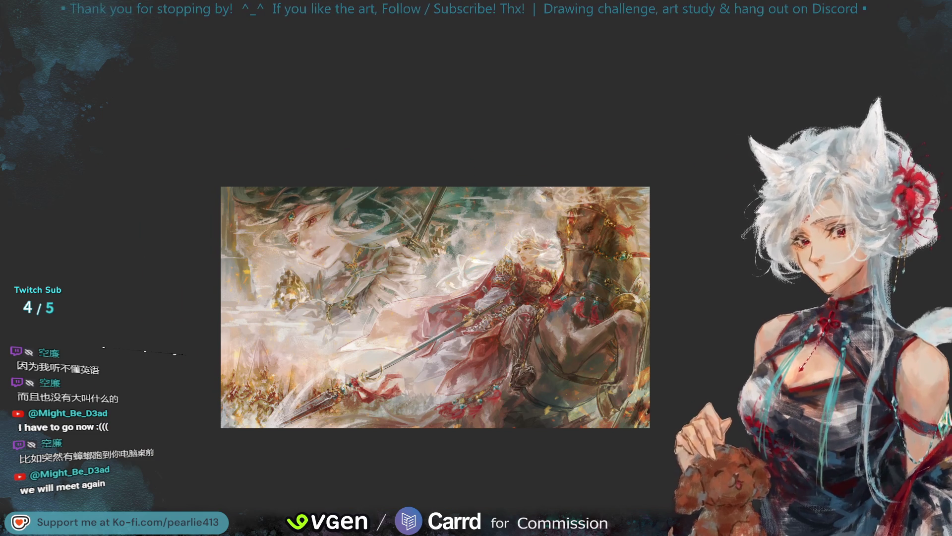
Fit the whole painting to the window and mirror it so the horse sits on the left
{"action": "scroll", "coordinate": [484, 243], "scroll_direction": "up", "scroll_amount": 3}
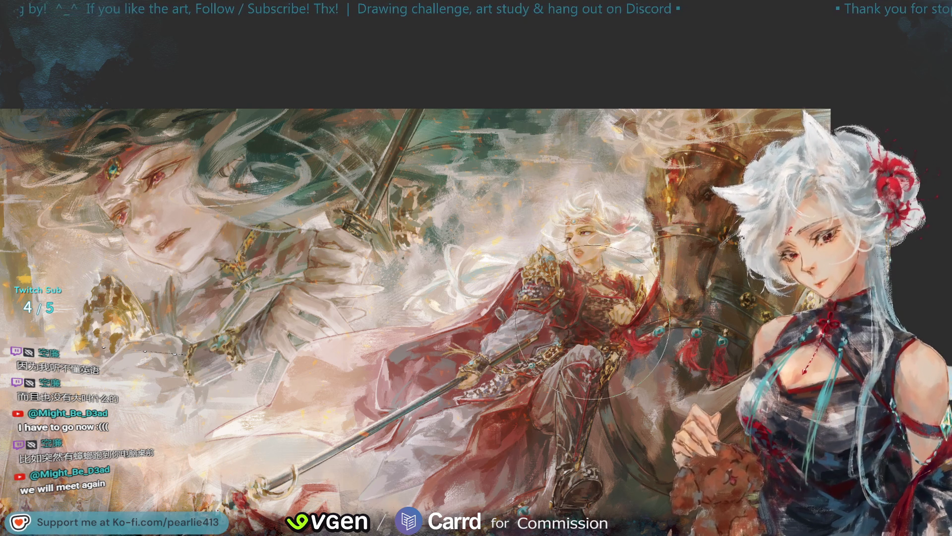
{"action": "key", "text": "ctrl+0"}
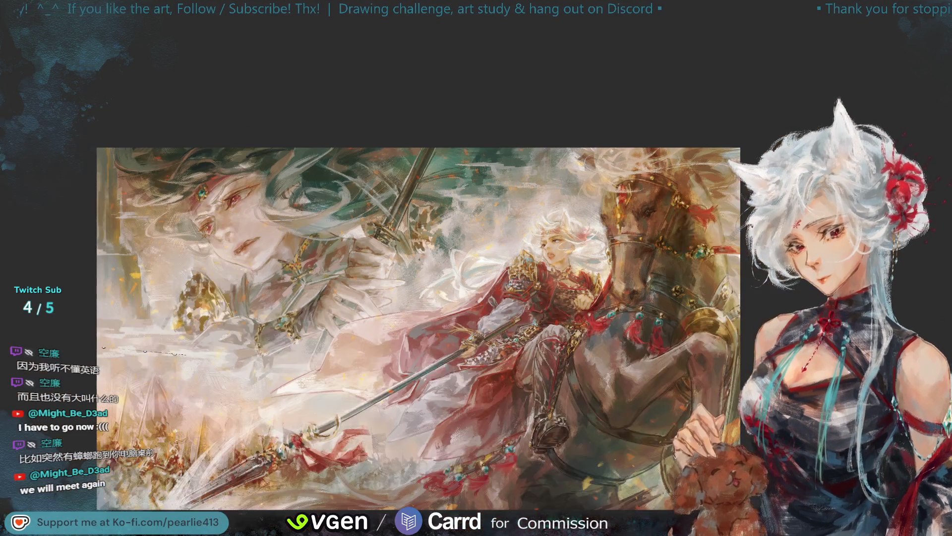
{"action": "key", "text": "m"}
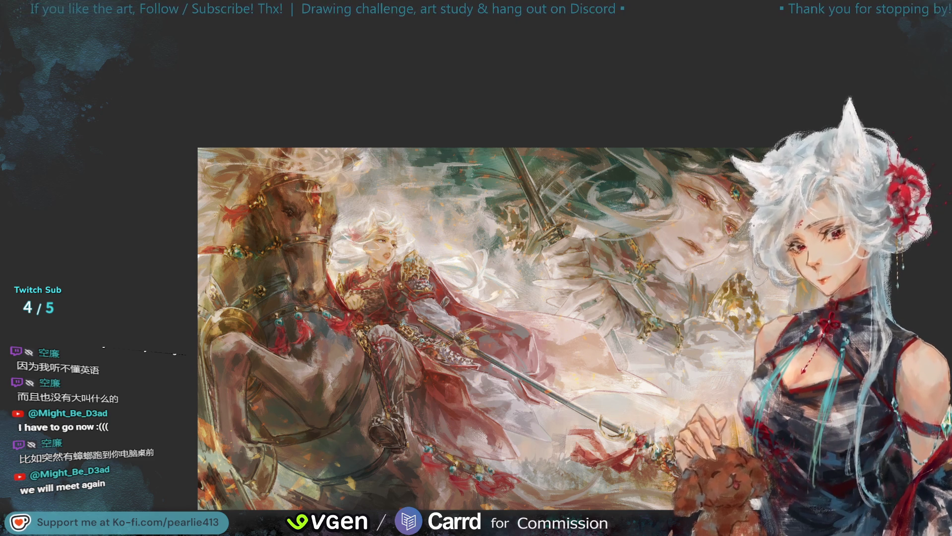
Compare fit, close zoom and flipped views, ending unmirrored and zoomed in on the white-haired rider
{"action": "key", "text": "ctrl+0"}
{"action": "key", "text": "m"}
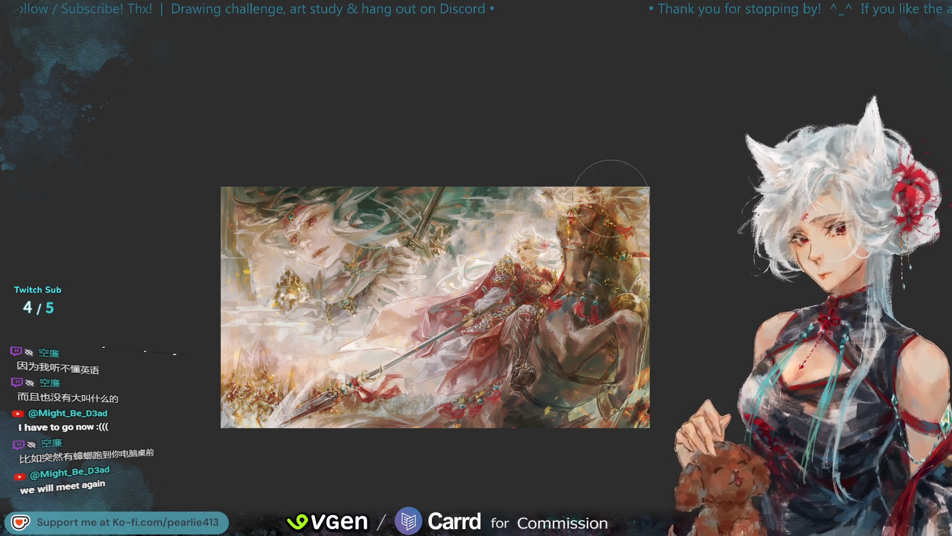
{"action": "key", "text": "ctrl+alt+0"}
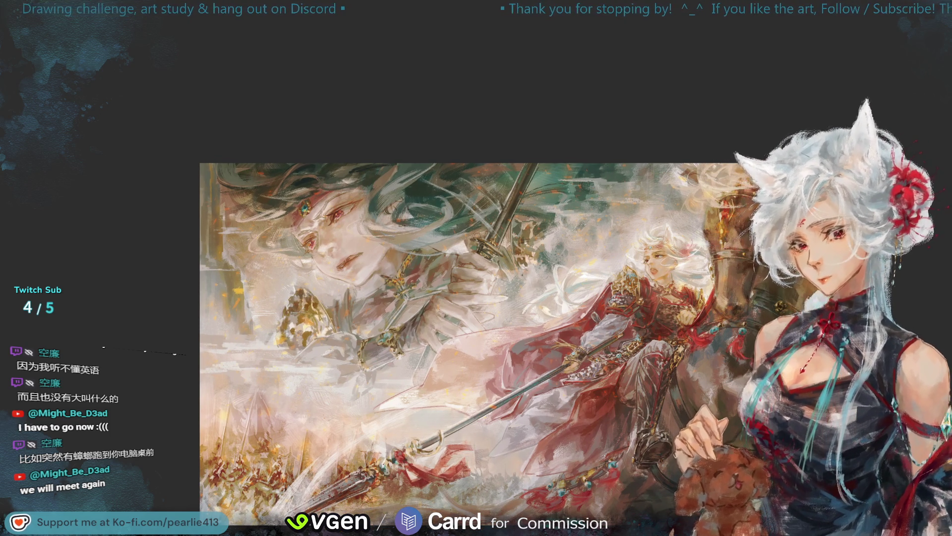
{"action": "key", "text": "ctrl+0"}
{"action": "key", "text": "h"}
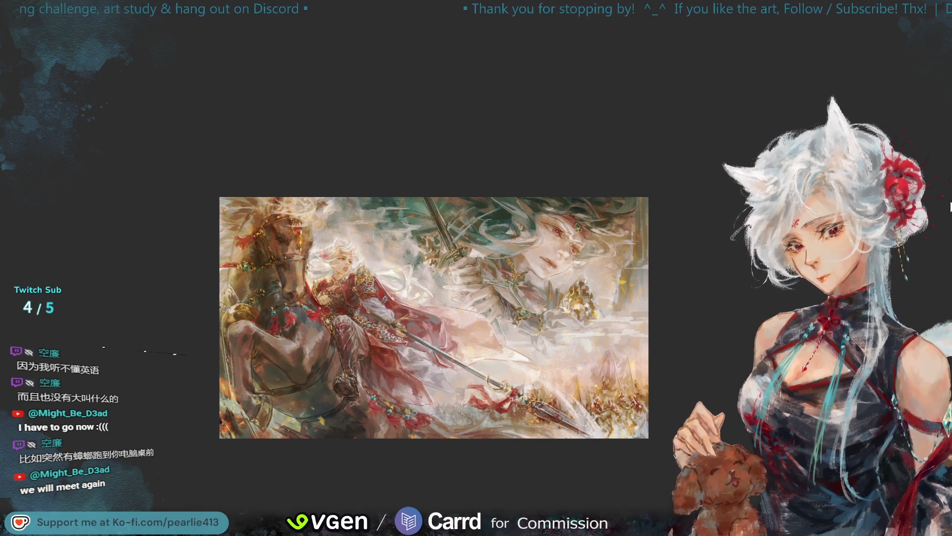
{"action": "key", "text": "h"}
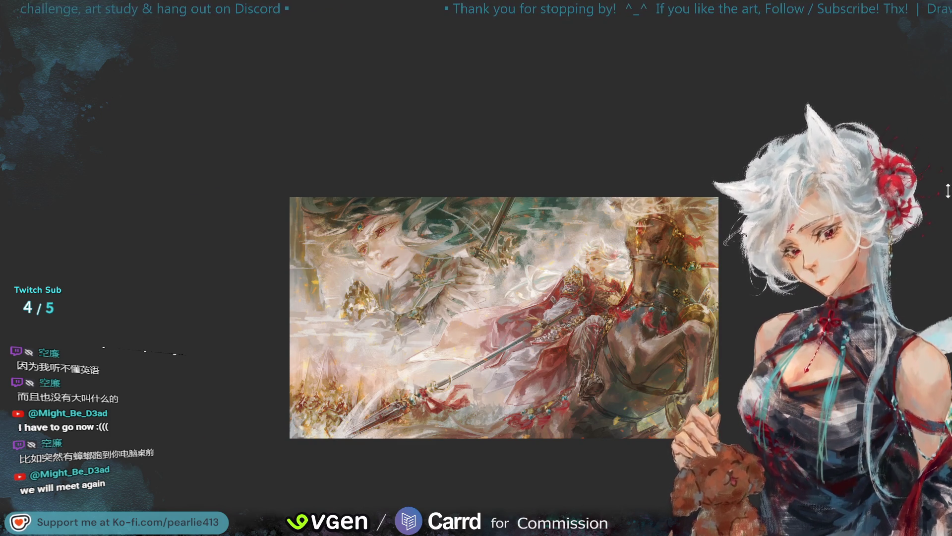
{"action": "key", "text": "ctrl+plus"}
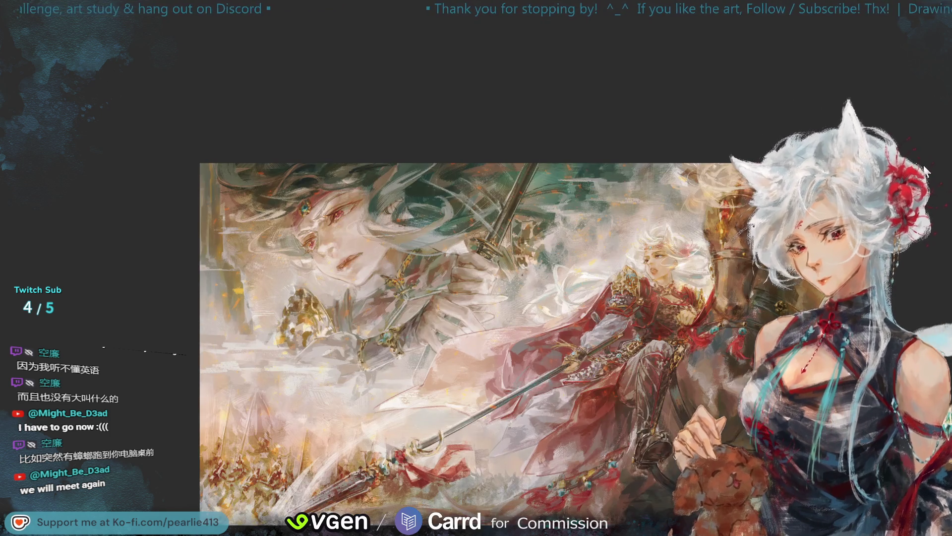
{"action": "key", "text": "ctrl+plus"}
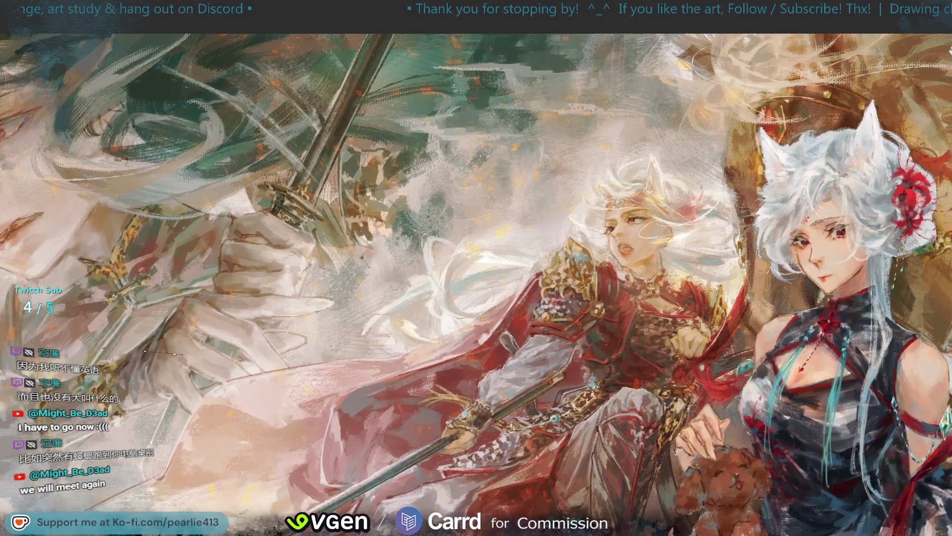
Zoom in and pan across the painting to inspect the giant face up close
{"action": "scroll", "coordinate": [950, 53], "scroll_direction": "up", "scroll_amount": 1}
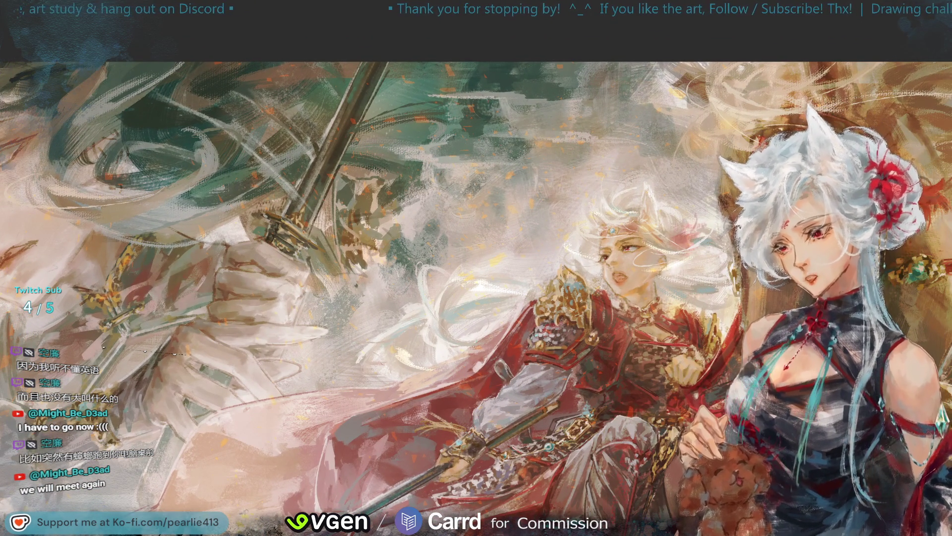
{"action": "key", "text": "ctrl+plus"}
{"action": "key", "text": "ctrl+plus"}
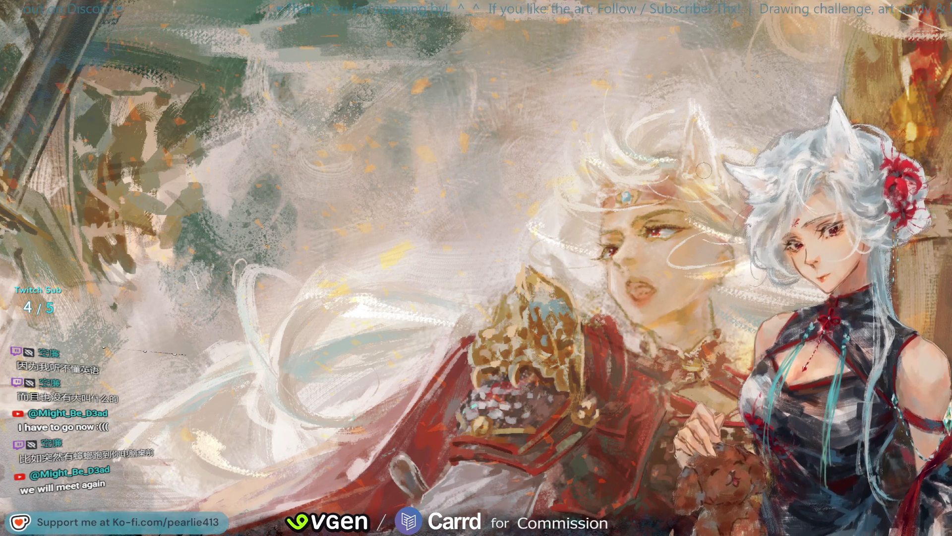
{"action": "key", "text": "ctrl+minus"}
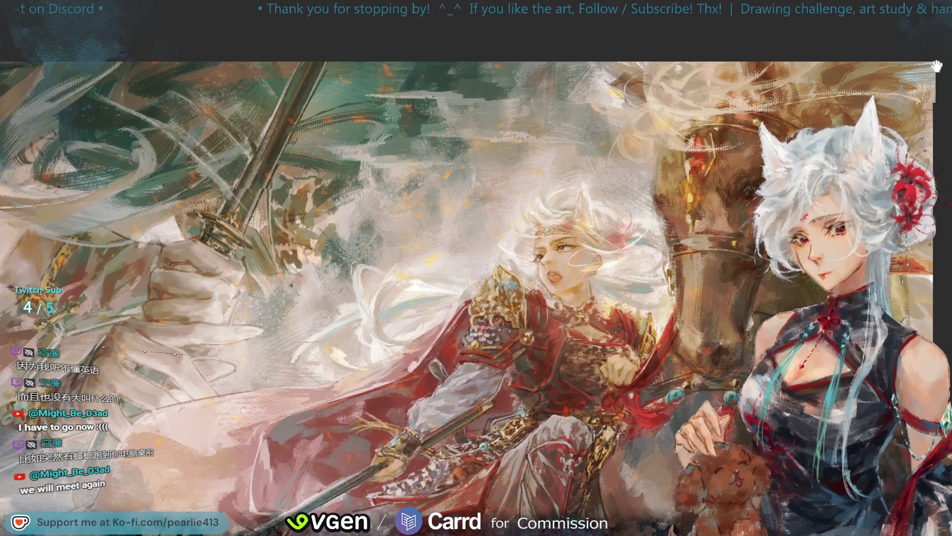
{"action": "scroll", "coordinate": [937, 66], "scroll_direction": "left", "scroll_amount": 5}
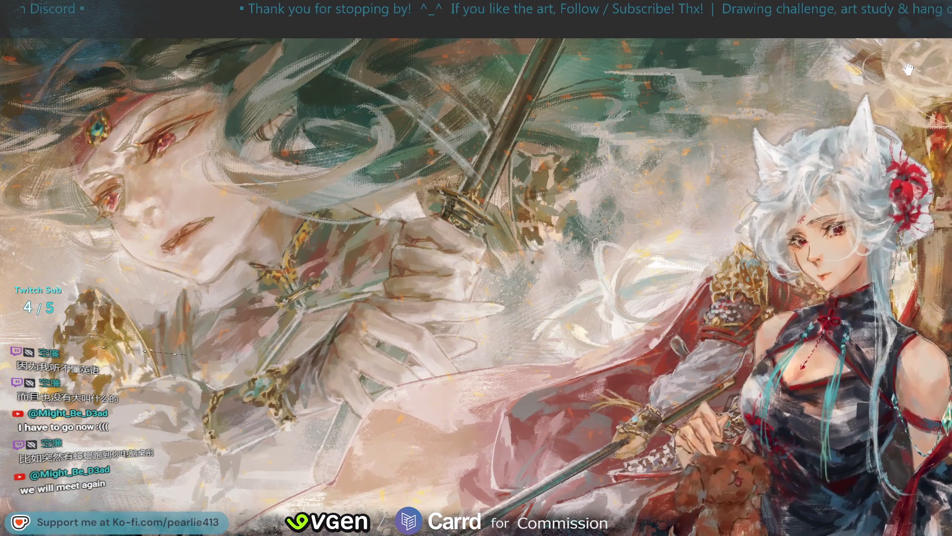
{"action": "left_click_drag", "start_coordinate": [908, 69], "coordinate": [903, 70]}
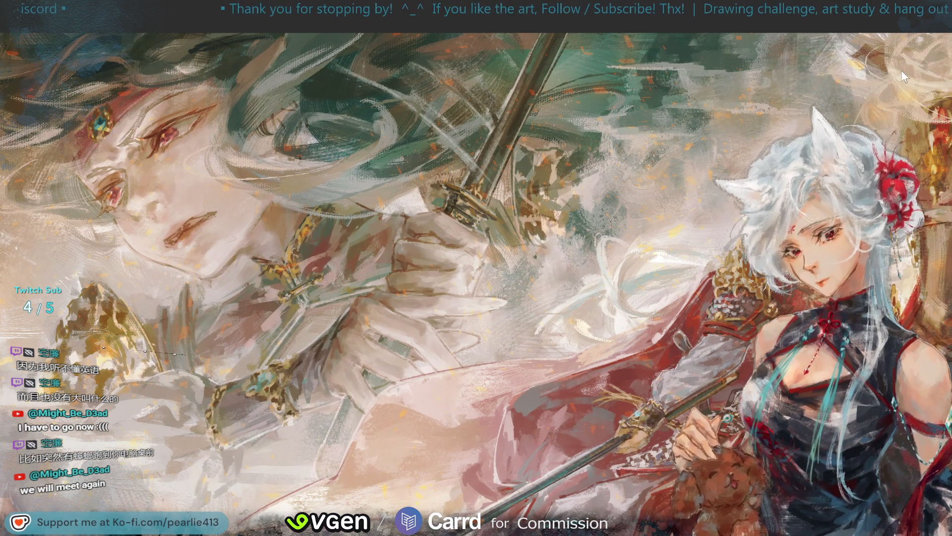
Fit the whole painting back in the window and mirror the view
{"action": "key", "text": "ctrl+0"}
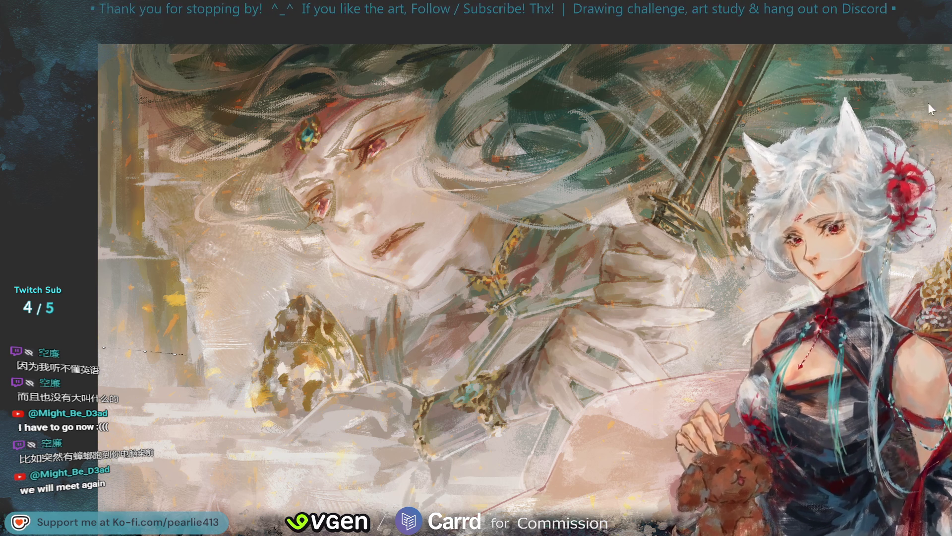
{"action": "key", "text": "ctrl+0"}
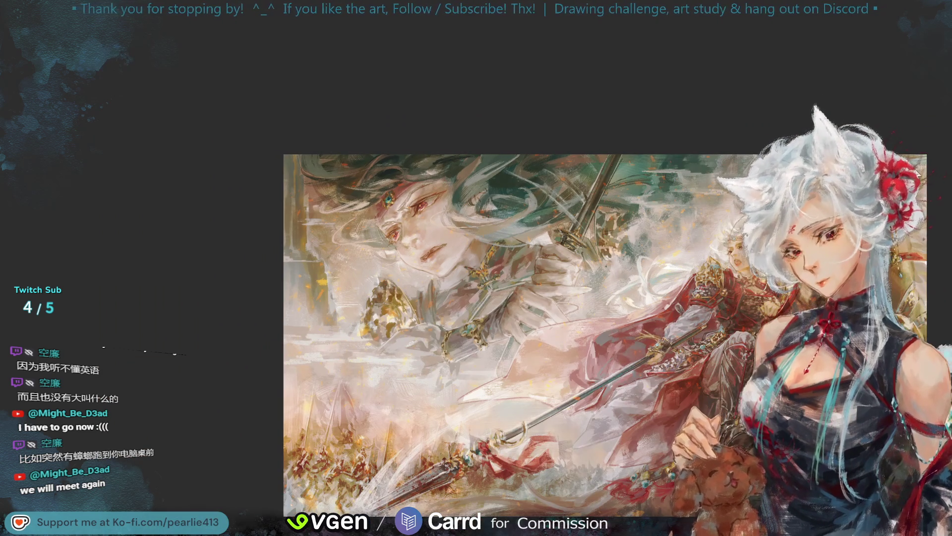
{"action": "key", "text": "m"}
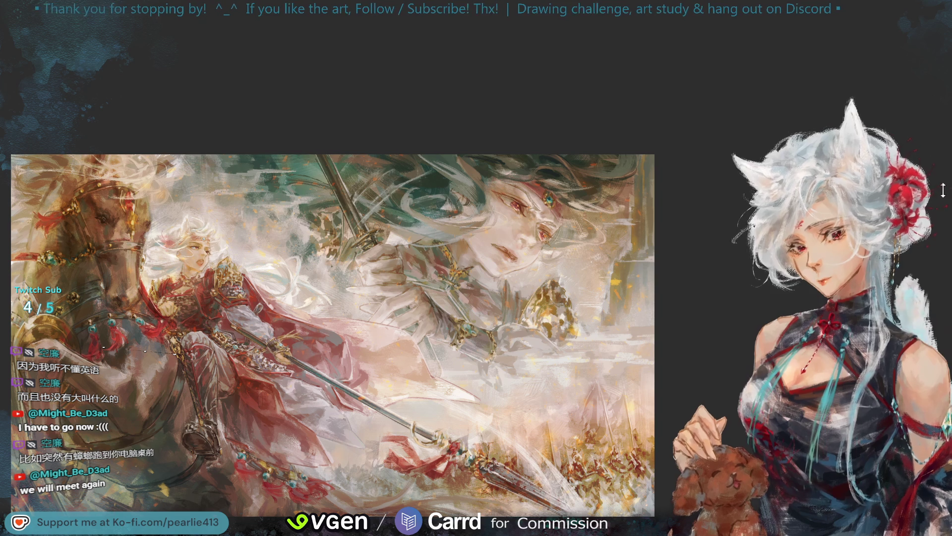
Unmirror the view, zoom in on the giant face, and paint a dark red patch beneath it
{"action": "key", "text": "m"}
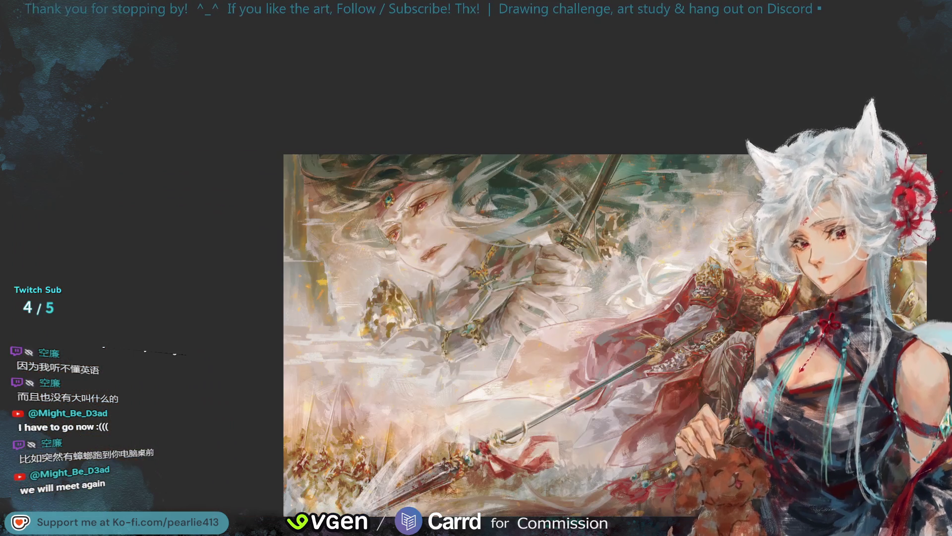
{"action": "key", "text": "minus"}
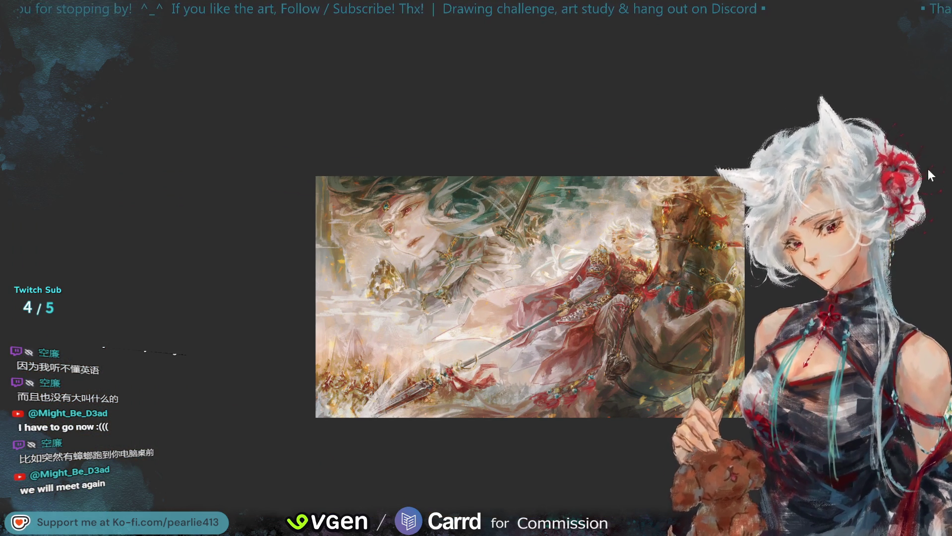
{"action": "key", "text": "plus"}
{"action": "key", "text": "plus"}
{"action": "key", "text": "plus"}
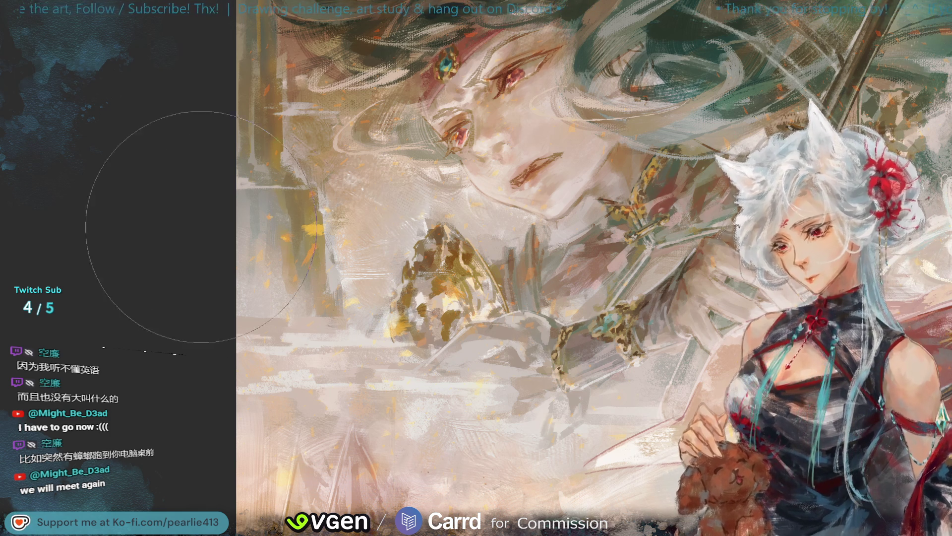
{"action": "mouse_move", "coordinate": [260, 217]}
{"action": "left_mouse_down"}
{"action": "mouse_move", "coordinate": [251, 213]}
{"action": "mouse_move", "coordinate": [318, 278]}
{"action": "mouse_move", "coordinate": [378, 430]}
{"action": "left_mouse_up"}
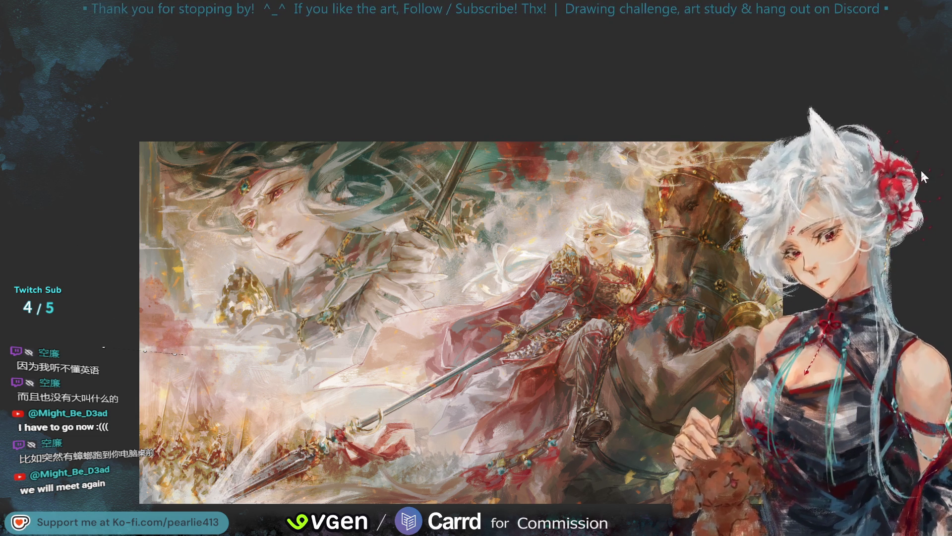
Review the whole painting mirrored and zoomed out, then dab reddish-pink near the left edge
{"action": "key", "text": "h"}
{"action": "key", "text": "ctrl+0"}
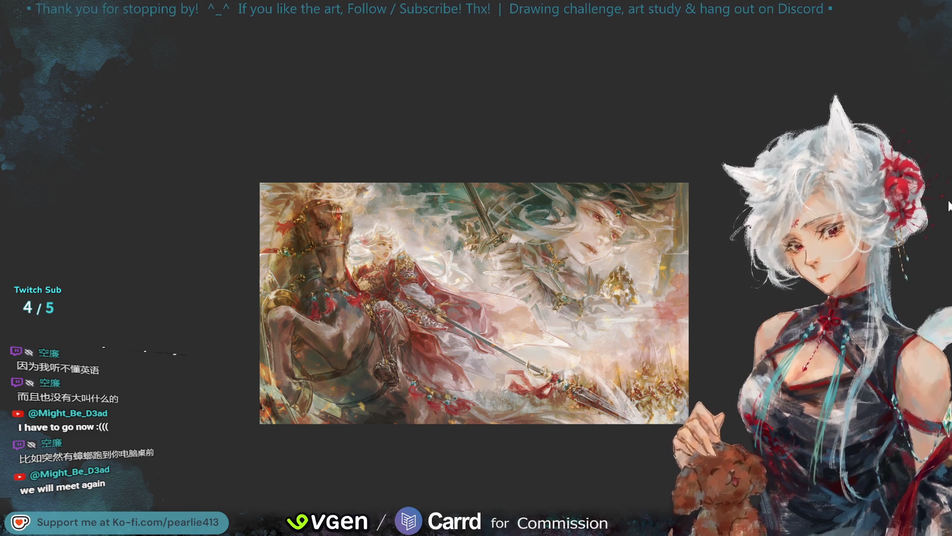
{"action": "key", "text": "h"}
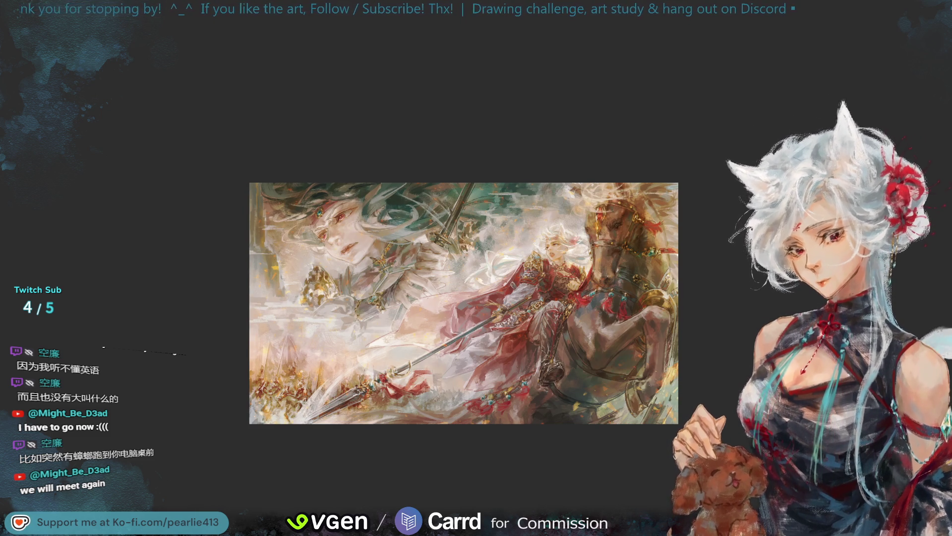
{"action": "left_click_drag", "start_coordinate": [258, 287], "coordinate": [287, 337]}
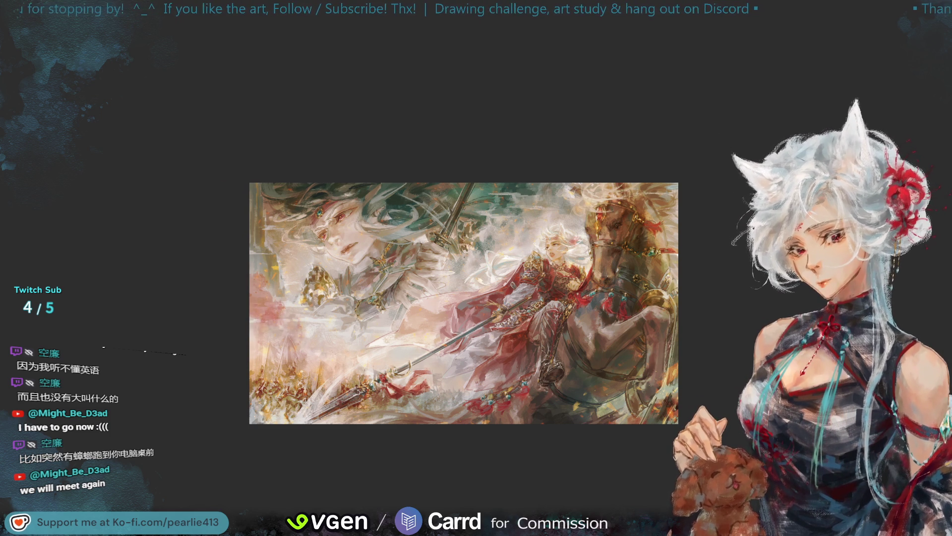
{"action": "key", "text": "ctrl+plus"}
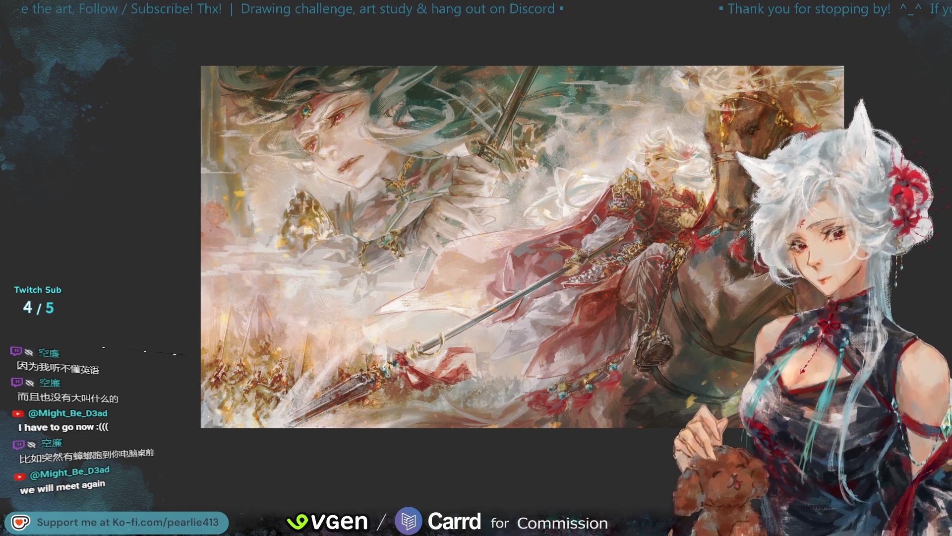
{"action": "key", "text": "ctrl+minus"}
{"action": "key", "text": "h"}
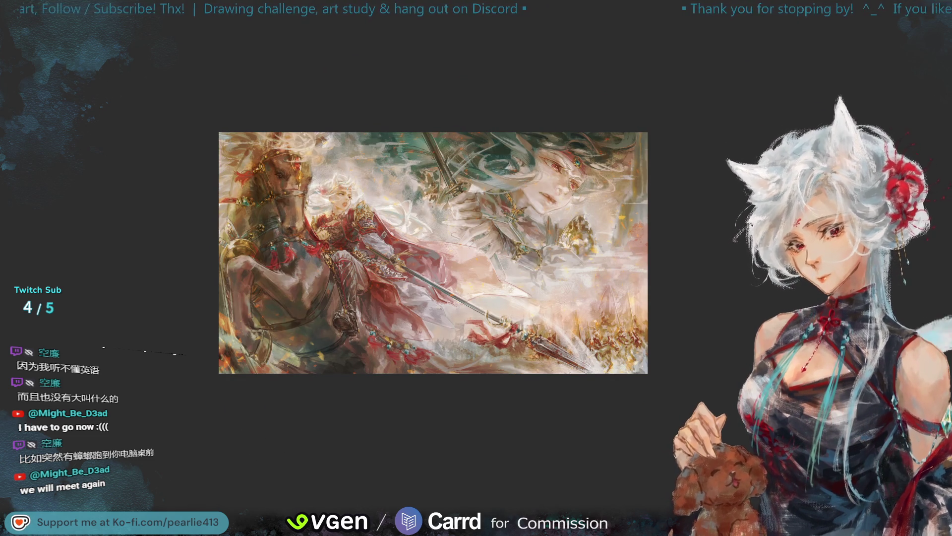
{"action": "key", "text": "ctrl+plus"}
{"action": "key", "text": "ctrl+plus"}
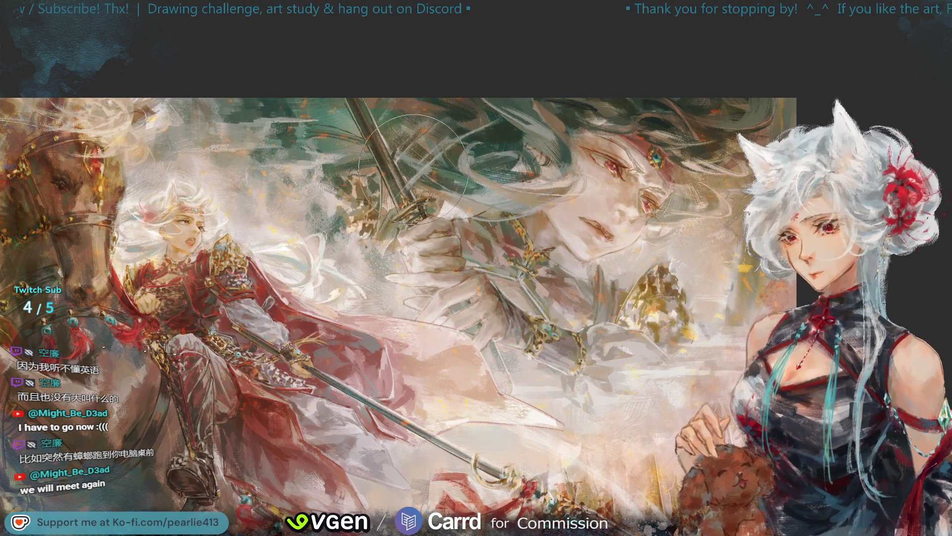
{"action": "key", "text": "ctrl+minus"}
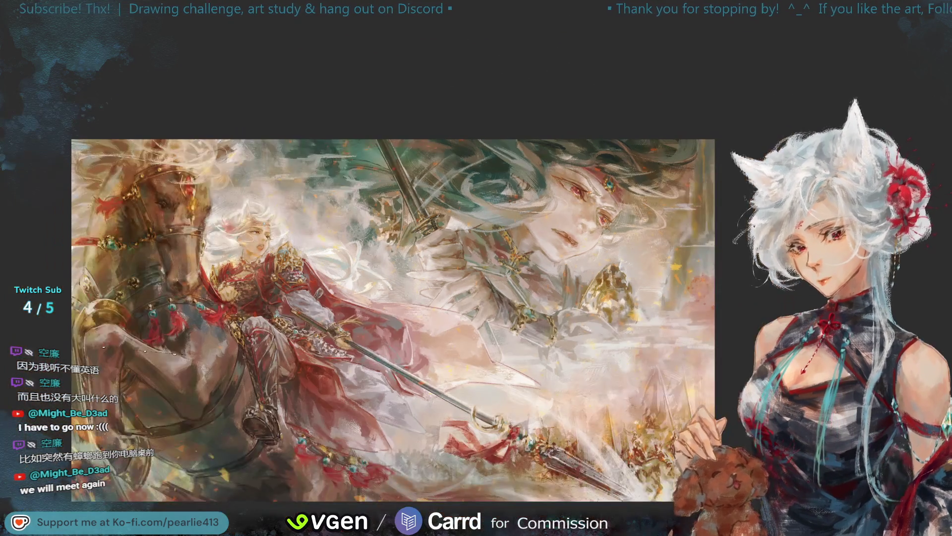
{"action": "key", "text": "m"}
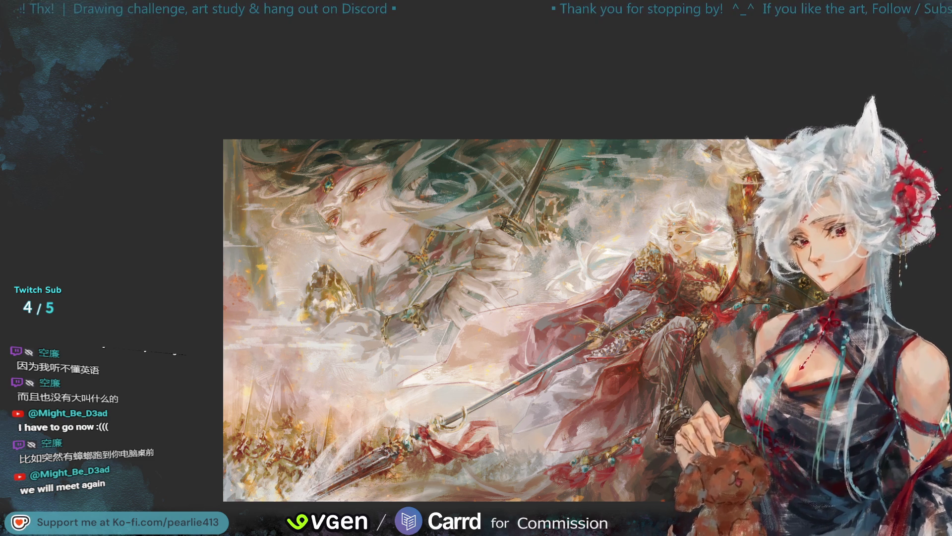
{"action": "key", "text": "ctrl+0"}
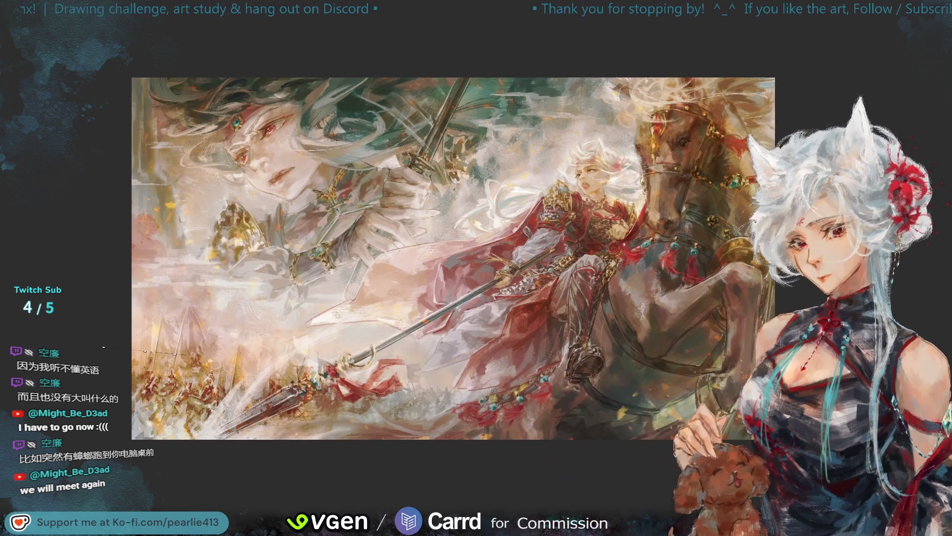
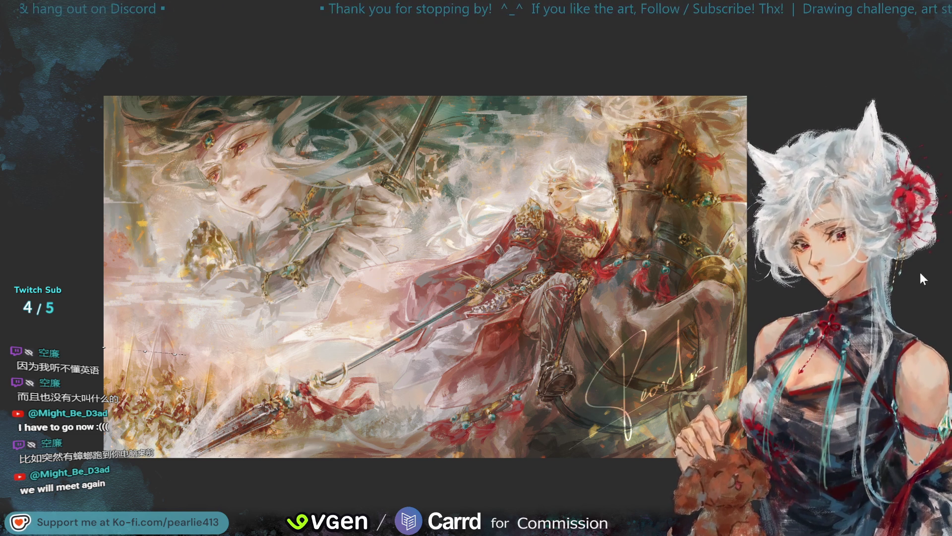
Scale the signature down and place it in the lower right beside the horse, then confirm
{"action": "key", "text": "ctrl+t"}
{"action": "left_click_drag", "start_coordinate": [716, 321], "coordinate": [649, 381]}
{"action": "mouse_move", "coordinate": [640, 419]}
{"action": "left_mouse_down"}
{"action": "mouse_move", "coordinate": [725, 427]}
{"action": "mouse_move", "coordinate": [709, 355]}
{"action": "mouse_move", "coordinate": [715, 260]}
{"action": "mouse_move", "coordinate": [408, 324]}
{"action": "mouse_move", "coordinate": [200, 294]}
{"action": "mouse_move", "coordinate": [179, 278]}
{"action": "mouse_move", "coordinate": [163, 293]}
{"action": "mouse_move", "coordinate": [161, 460]}
{"action": "mouse_move", "coordinate": [476, 462]}
{"action": "mouse_move", "coordinate": [677, 430]}
{"action": "left_mouse_up"}
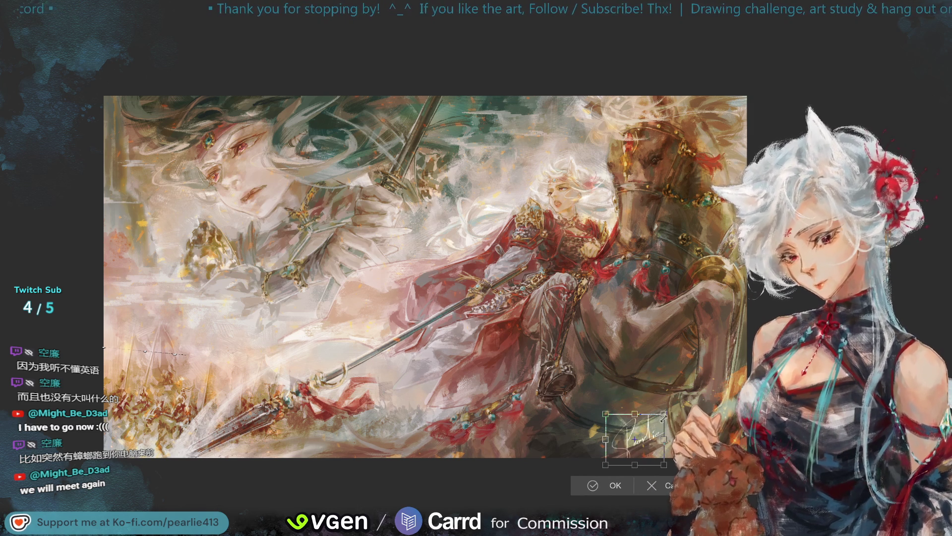
{"action": "left_click_drag", "start_coordinate": [689, 396], "coordinate": [654, 423]}
{"action": "left_click_drag", "start_coordinate": [648, 456], "coordinate": [636, 455]}
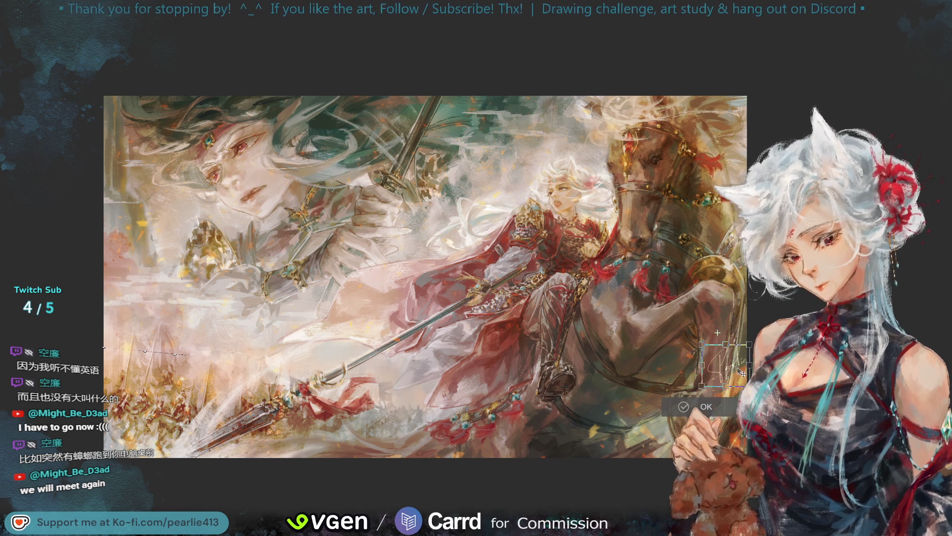
{"action": "mouse_move", "coordinate": [739, 375]}
{"action": "left_mouse_down"}
{"action": "mouse_move", "coordinate": [691, 295]}
{"action": "mouse_move", "coordinate": [687, 342]}
{"action": "mouse_move", "coordinate": [627, 396]}
{"action": "mouse_move", "coordinate": [614, 451]}
{"action": "mouse_move", "coordinate": [739, 370]}
{"action": "left_mouse_up"}
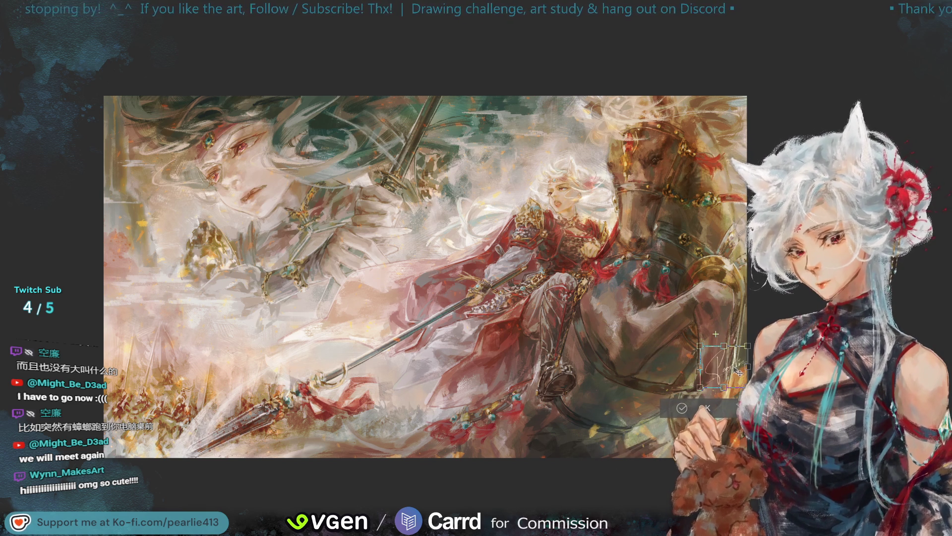
{"action": "scroll", "coordinate": [928, 164], "scroll_direction": "up", "scroll_amount": 3}
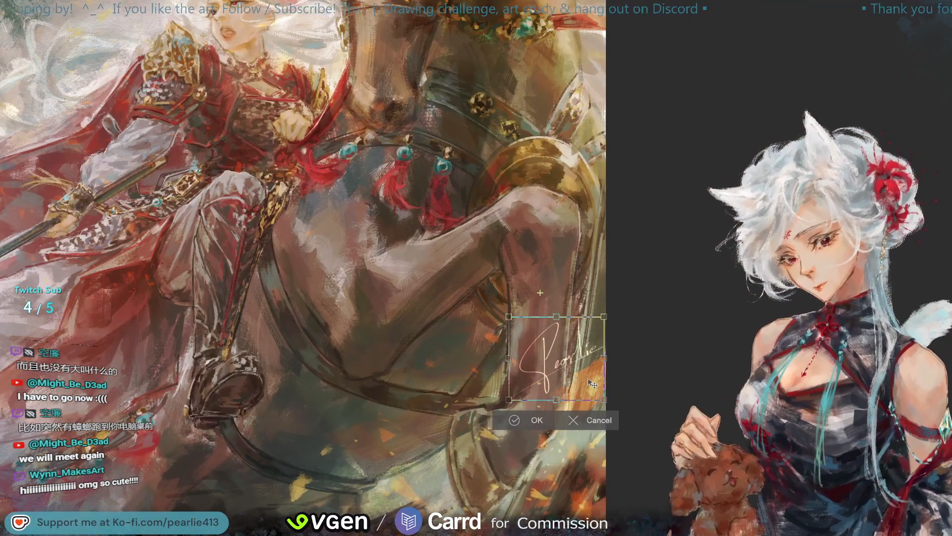
{"action": "left_click_drag", "start_coordinate": [590, 350], "coordinate": [591, 353]}
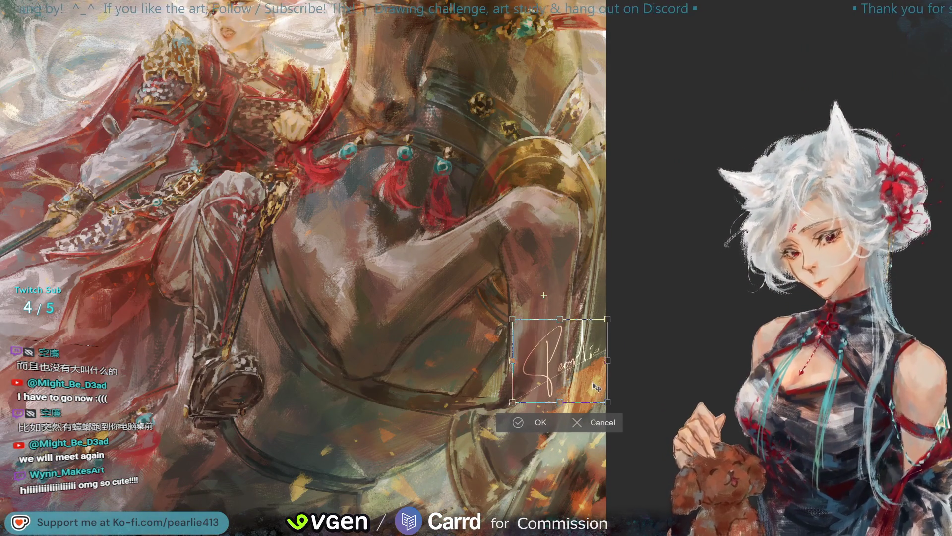
{"action": "left_click", "coordinate": [533, 423]}
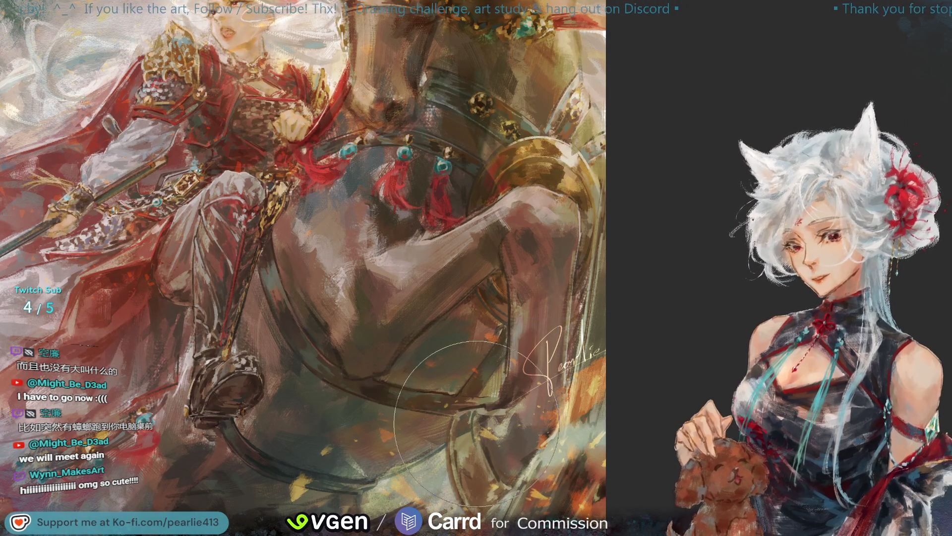
{"action": "scroll", "coordinate": [882, 72], "scroll_direction": "down", "scroll_amount": 5}
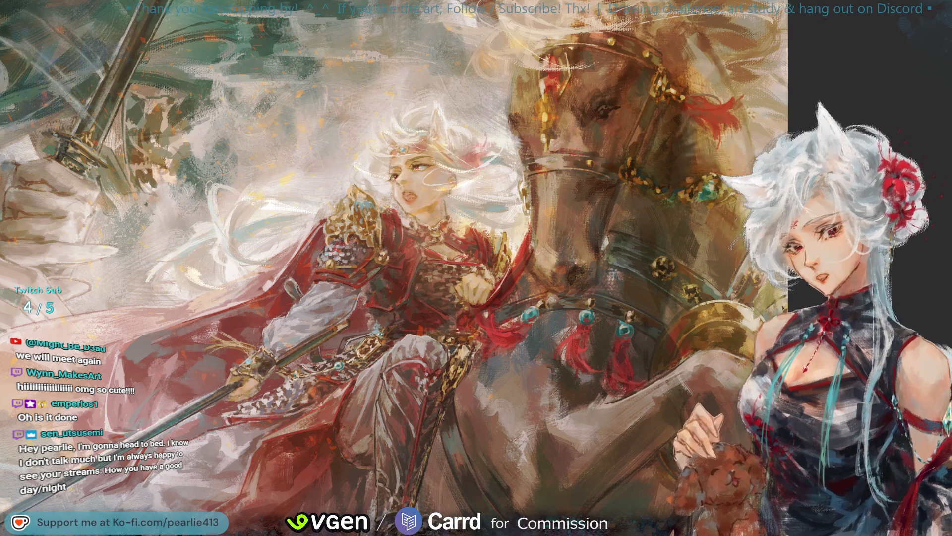
{"action": "key", "text": "ctrl+minus"}
{"action": "key", "text": "h"}
{"action": "left_click_drag", "start_coordinate": [901, 143], "coordinate": [937, 104]}
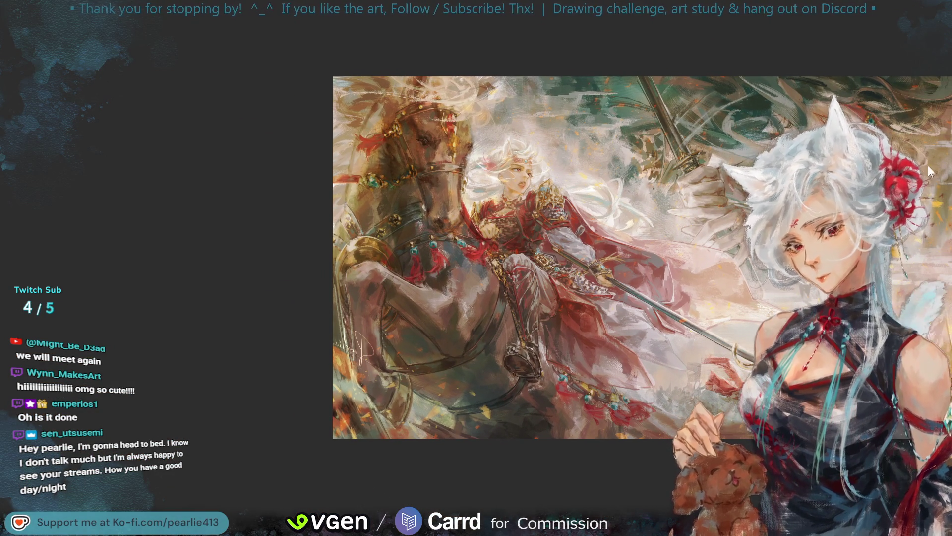
{"action": "key", "text": "ctrl+plus"}
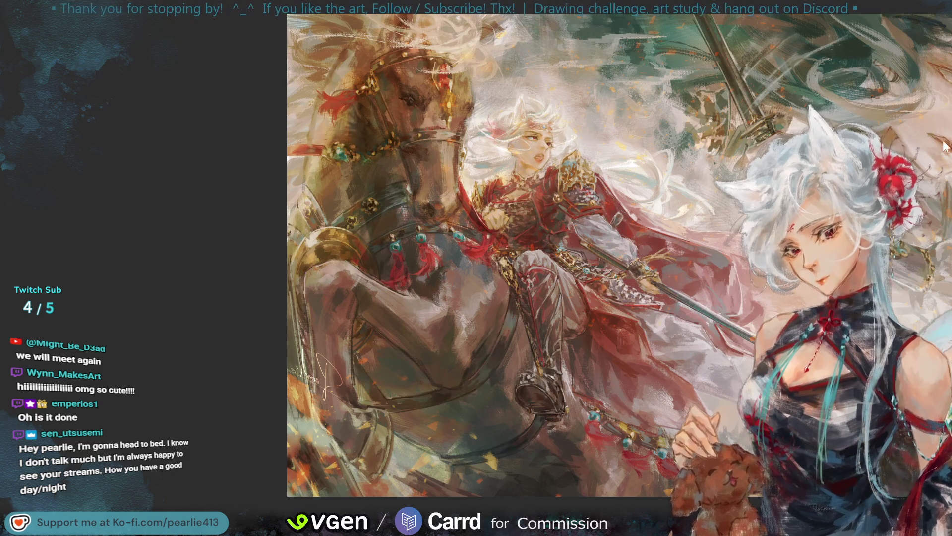
{"action": "key", "text": "ctrl+plus"}
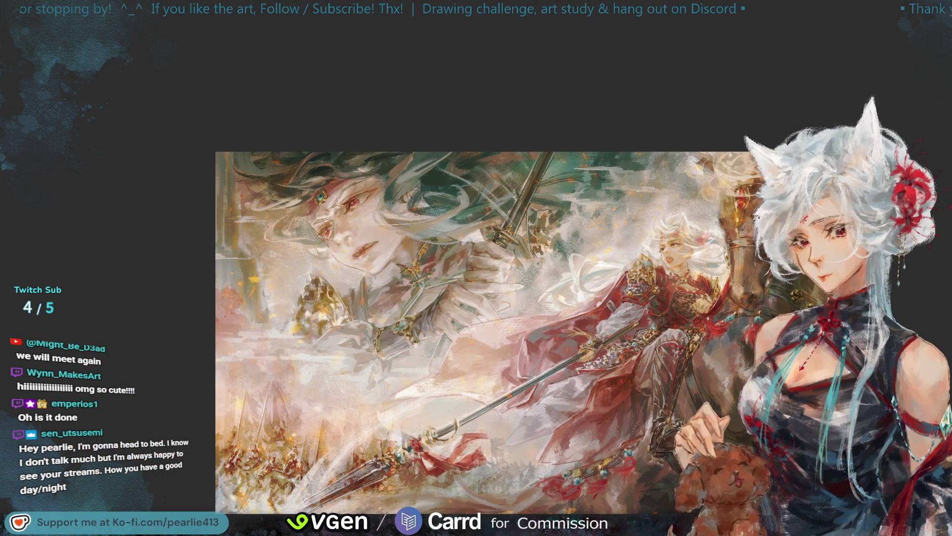
{"action": "key", "text": "h"}
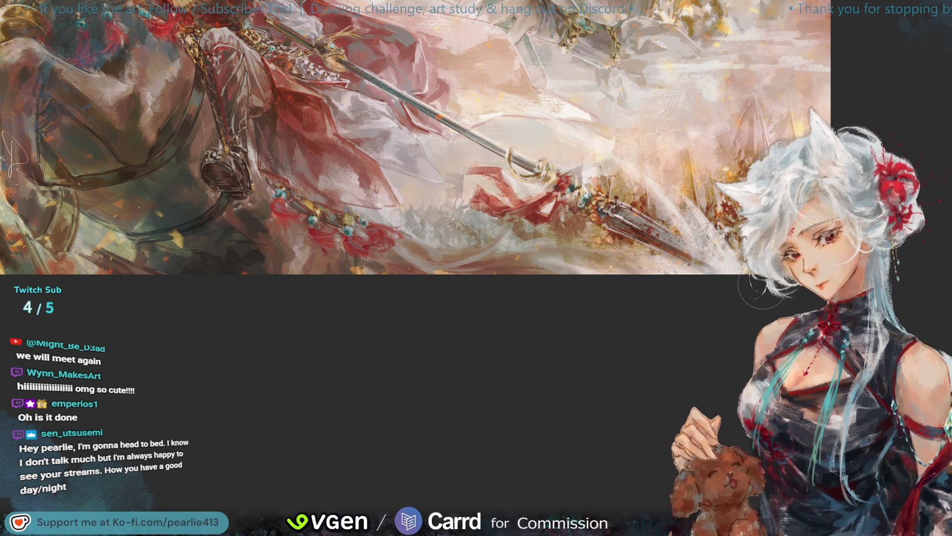
{"action": "key", "text": "h"}
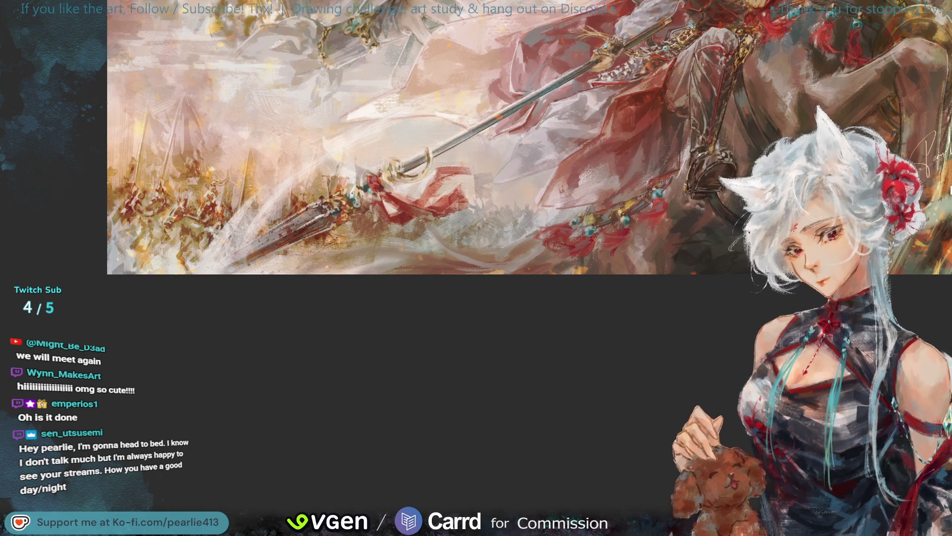
{"action": "scroll", "coordinate": [917, 63], "scroll_direction": "down", "scroll_amount": 4}
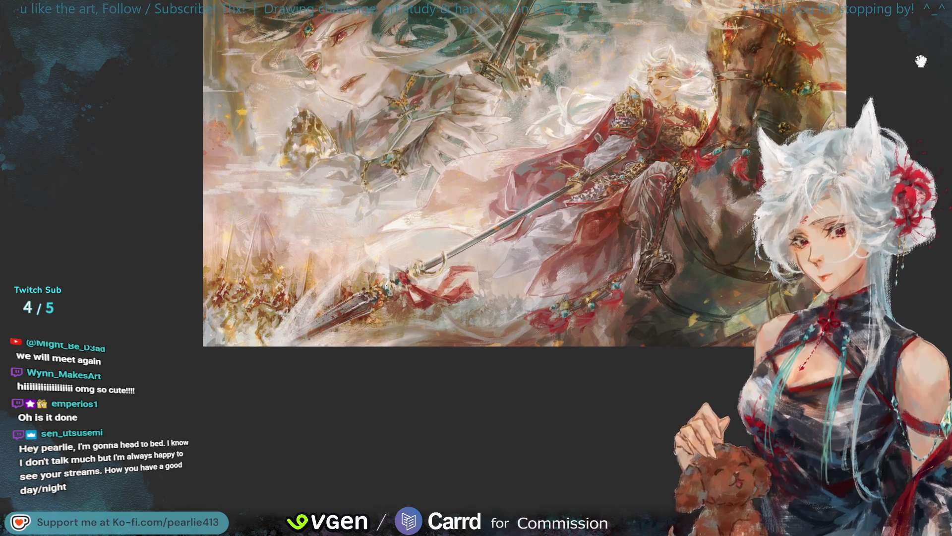
{"action": "left_click_drag", "start_coordinate": [916, 63], "coordinate": [895, 108]}
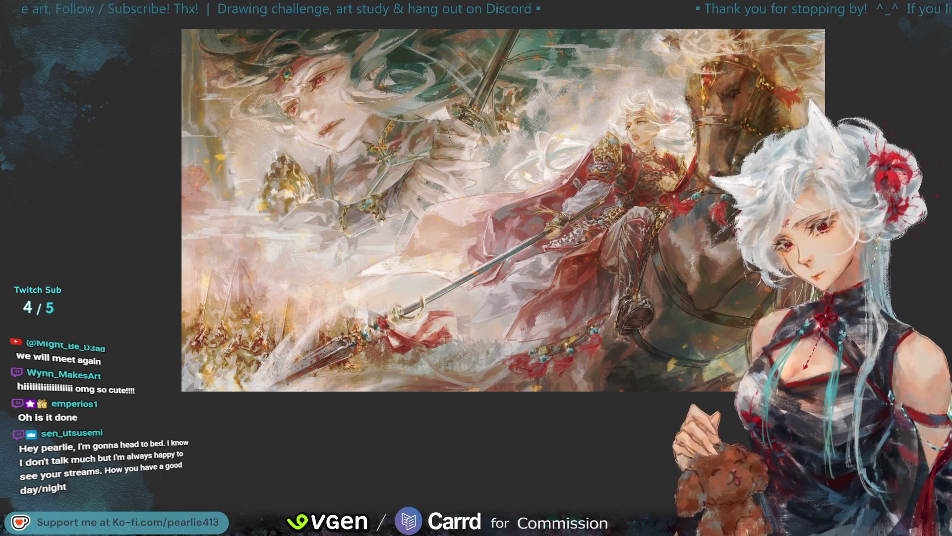
{"action": "key", "text": "h"}
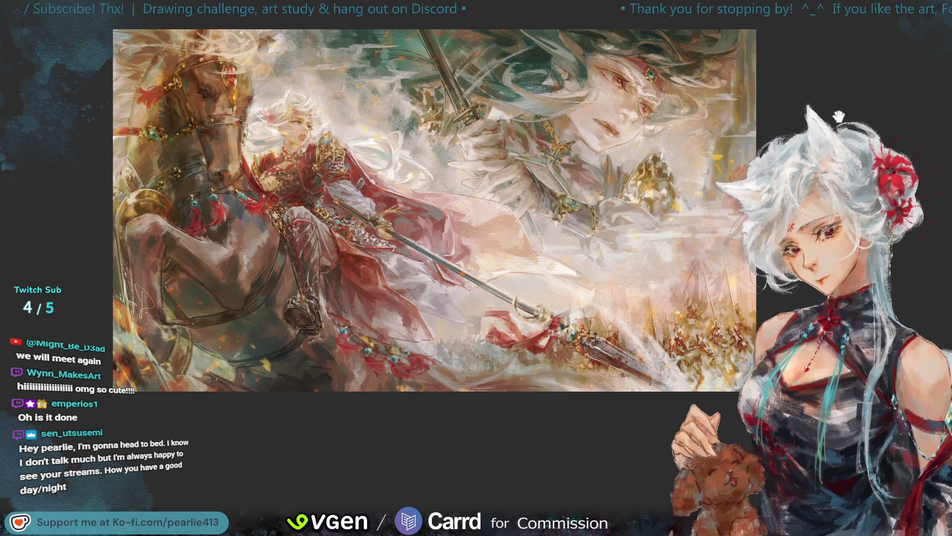
{"action": "key", "text": "h"}
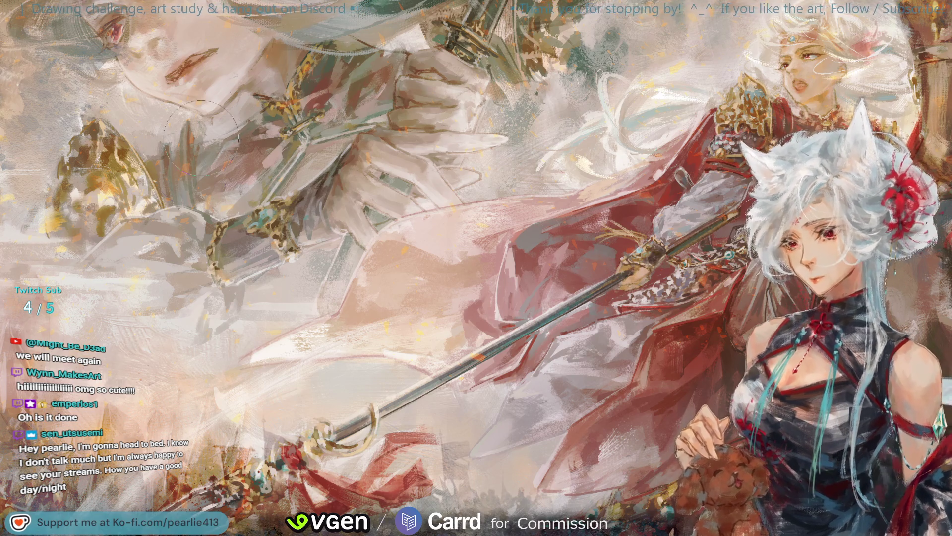
Sample a red and another colour from the painting, then view it mirrored and fitted to the window
{"action": "left_click", "coordinate": [666, 268], "text": "alt"}
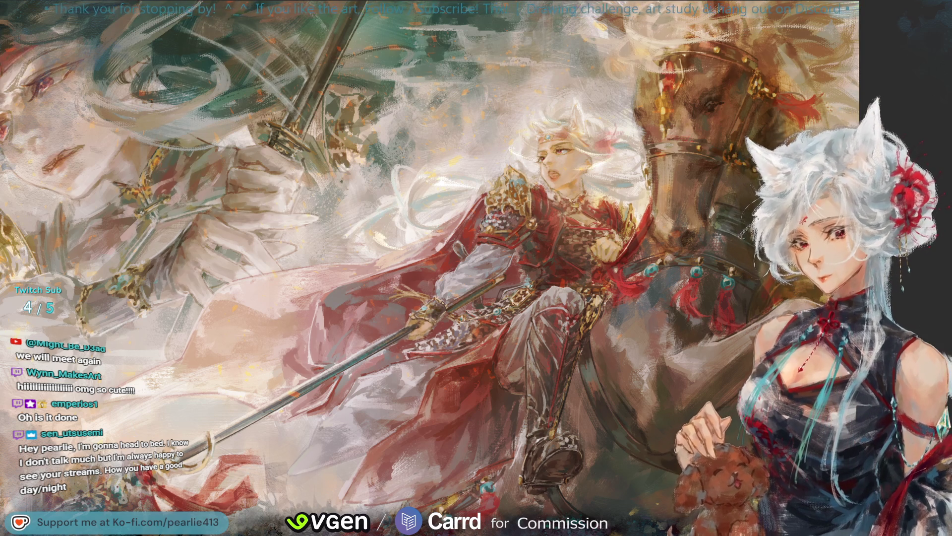
{"action": "left_click", "coordinate": [601, 169]}
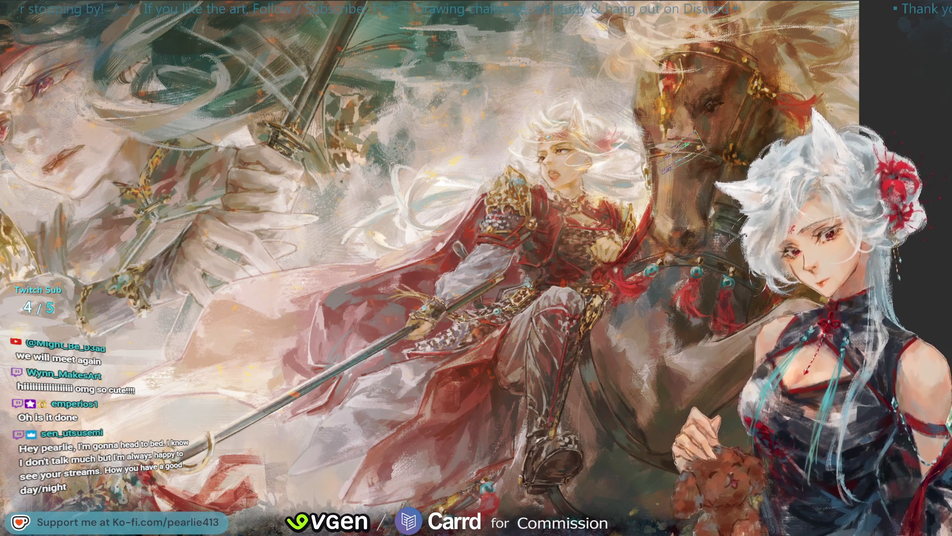
{"action": "key", "text": "m"}
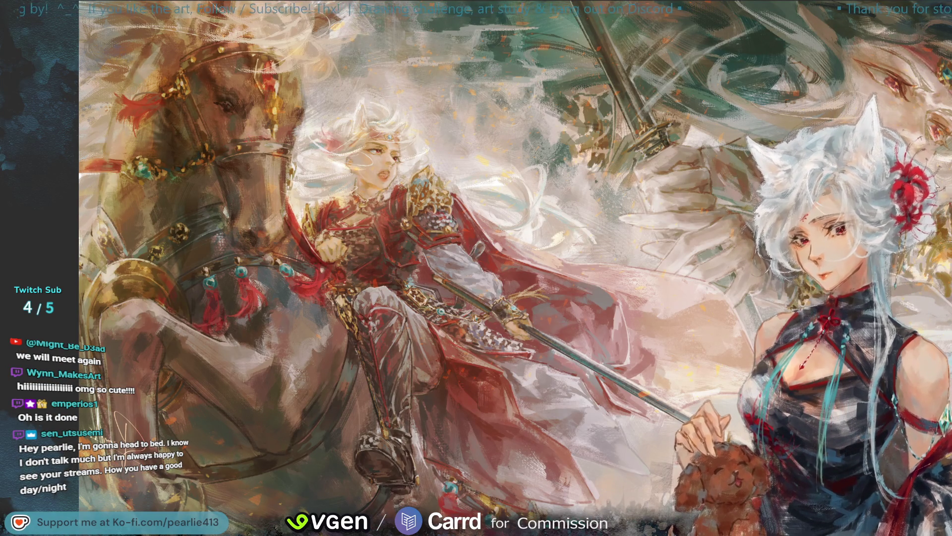
{"action": "key", "text": "ctrl+0"}
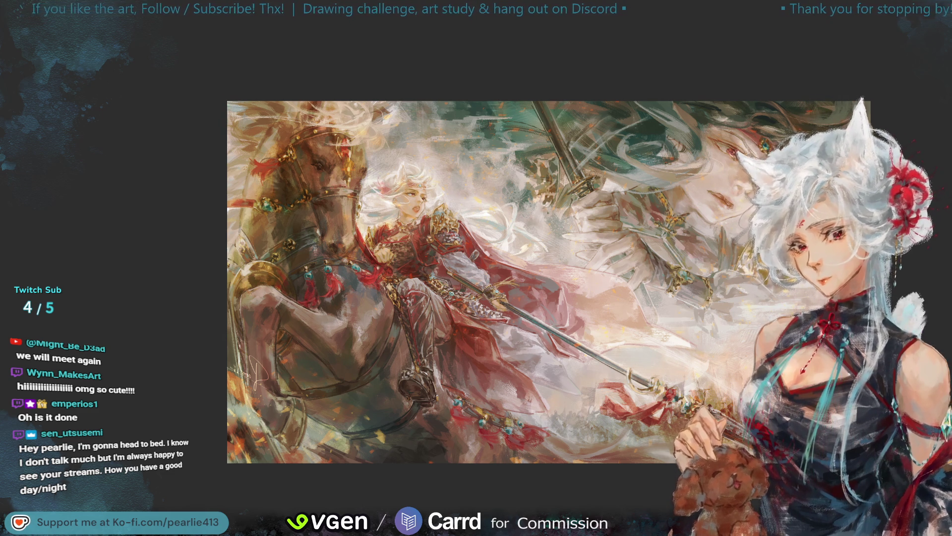
{"action": "key", "text": "ctrl+minus"}
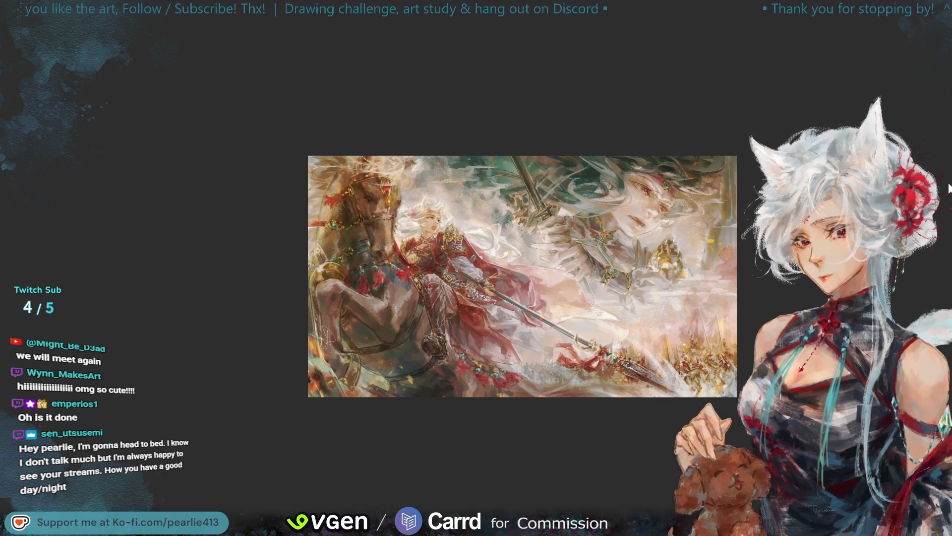
Mirror the painting view back again
{"action": "key", "text": "m"}
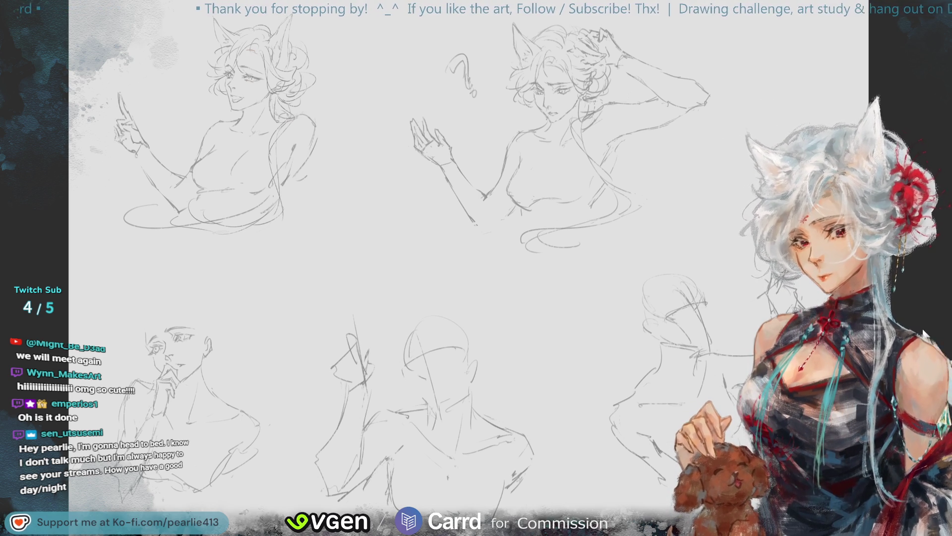
Pan across the sketch sheet to bring the smiling fox-eared bust at top left close up
{"action": "mouse_move", "coordinate": [925, 151]}
{"action": "left_mouse_down"}
{"action": "mouse_move", "coordinate": [930, 66]}
{"action": "mouse_move", "coordinate": [945, 63]}
{"action": "mouse_move", "coordinate": [920, 59]}
{"action": "mouse_move", "coordinate": [912, 44]}
{"action": "left_mouse_up"}
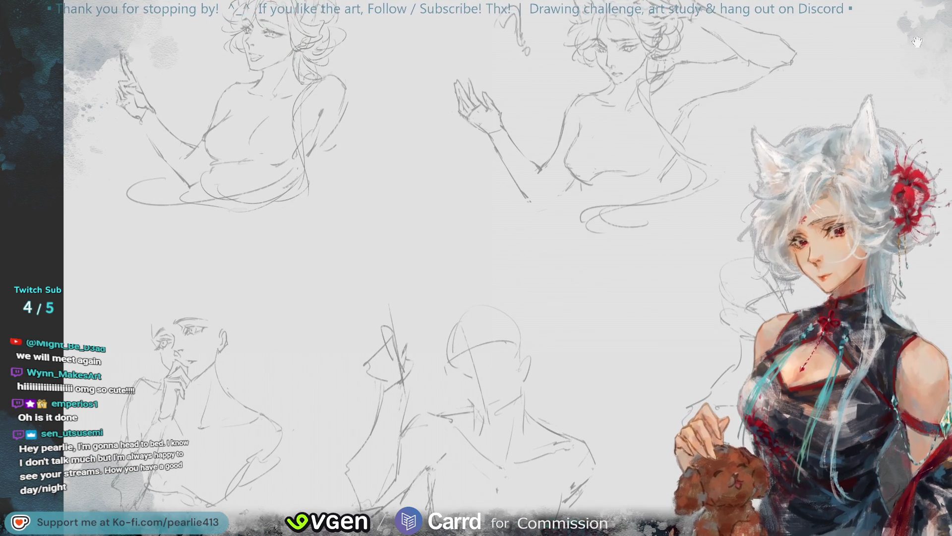
{"action": "left_click_drag", "start_coordinate": [924, 57], "coordinate": [902, 59]}
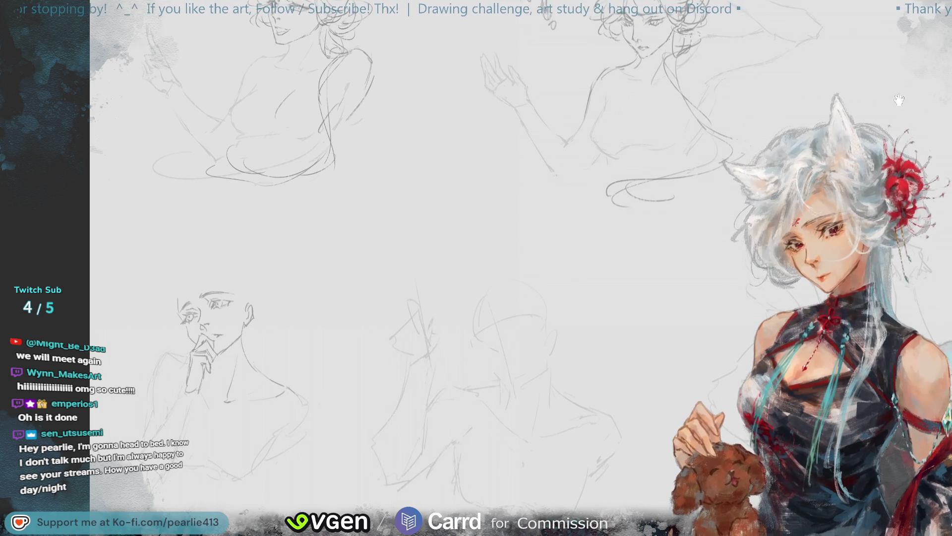
{"action": "left_click_drag", "start_coordinate": [874, 83], "coordinate": [810, 76]}
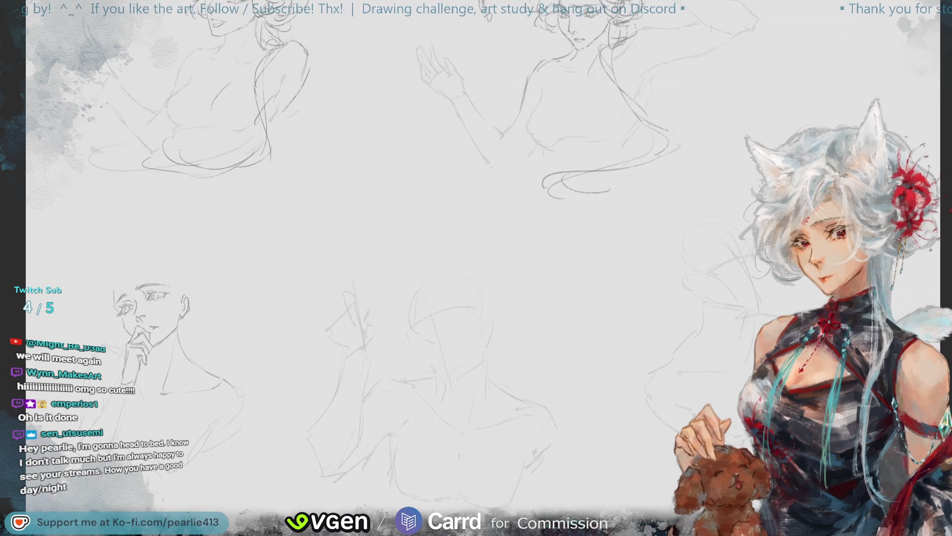
{"action": "left_click_drag", "start_coordinate": [888, 84], "coordinate": [858, 41]}
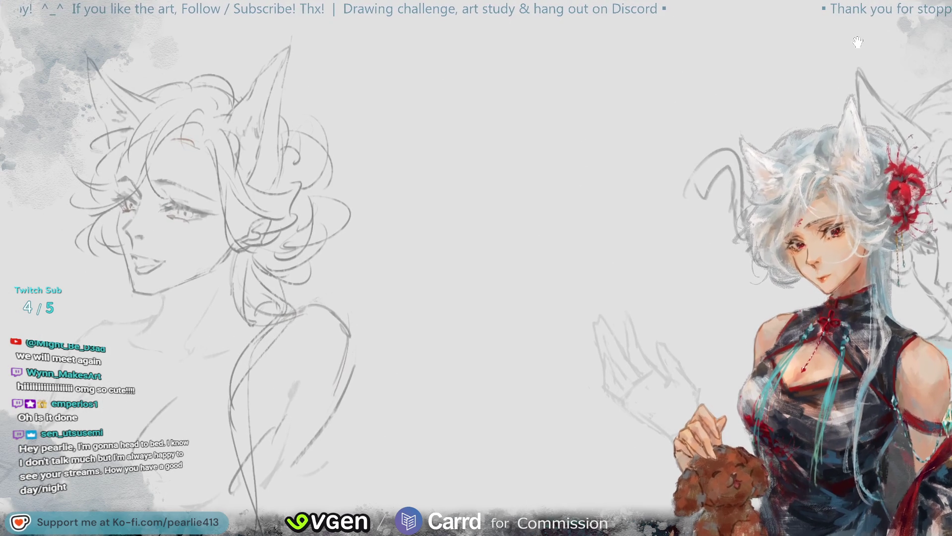
Undo the stray stroke over the head, shift the sketch right and drop the face selection
{"action": "left_click_drag", "start_coordinate": [183, 48], "coordinate": [248, 120]}
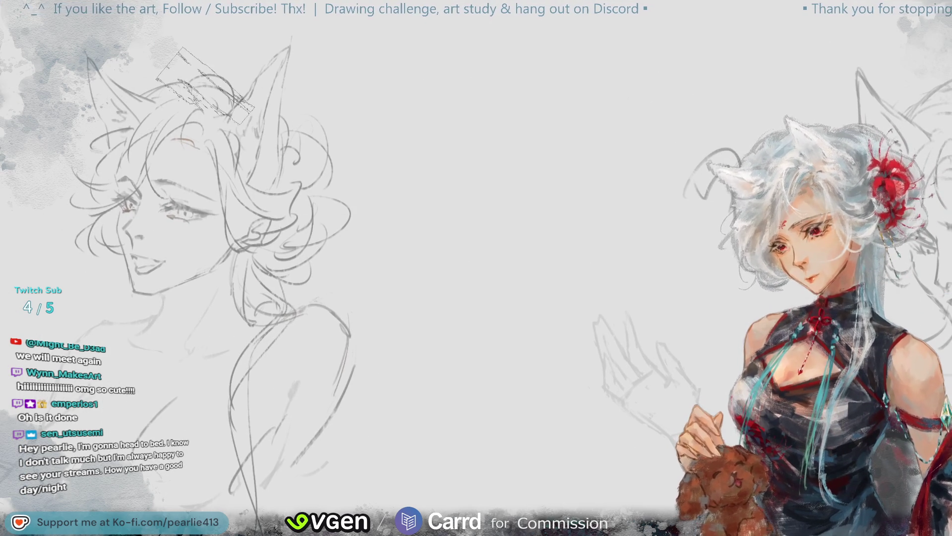
{"action": "key", "text": "ctrl+z"}
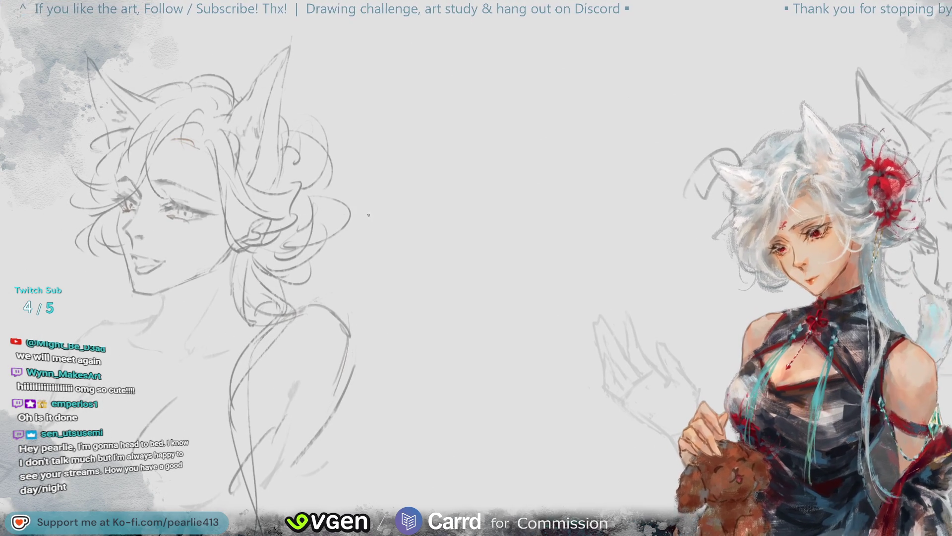
{"action": "left_click_drag", "start_coordinate": [447, 248], "coordinate": [595, 218]}
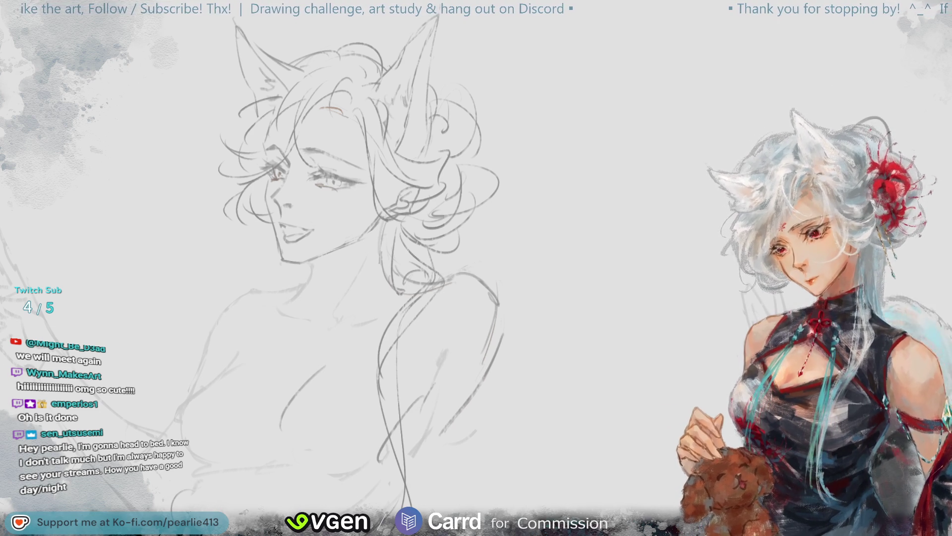
{"action": "key", "text": "ctrl+d"}
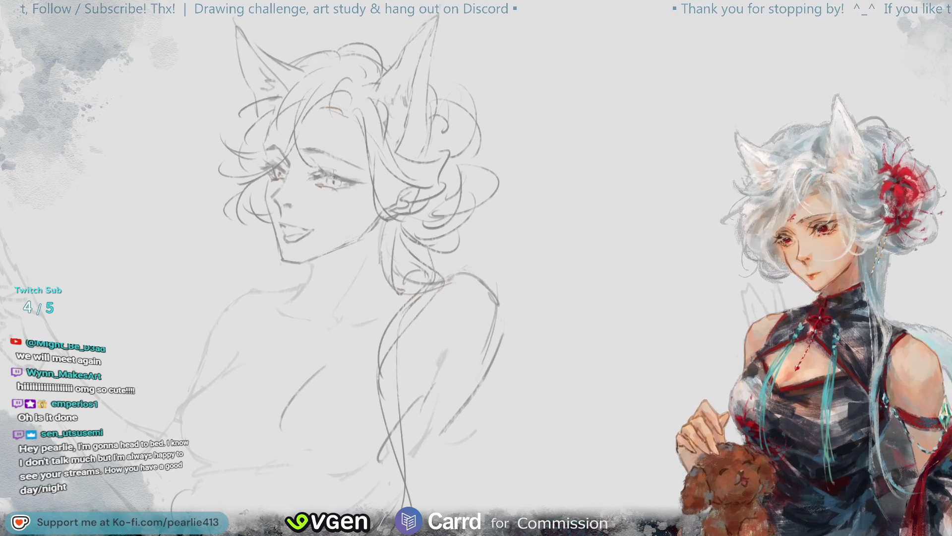
{"action": "scroll", "coordinate": [476, 267], "scroll_direction": "down", "scroll_amount": 3}
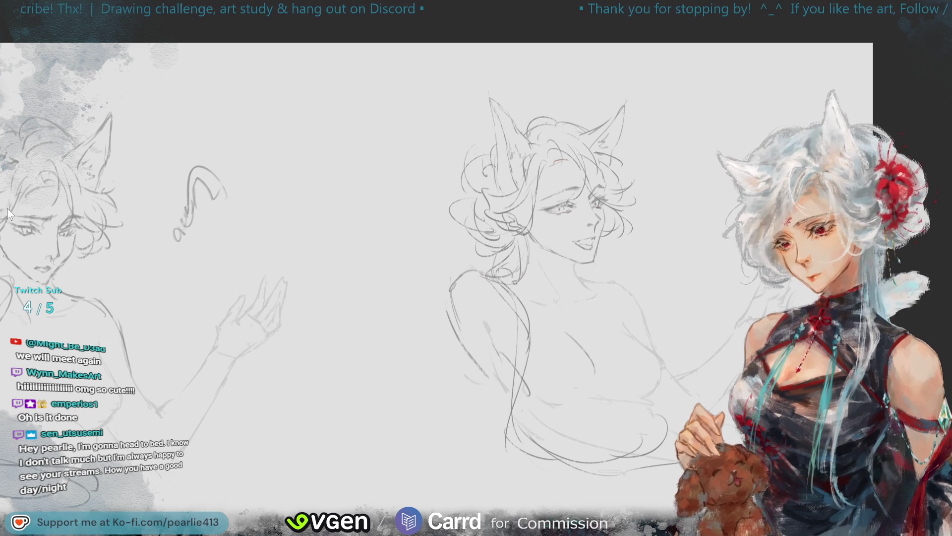
{"action": "scroll", "coordinate": [469, 263], "scroll_direction": "up", "scroll_amount": 2}
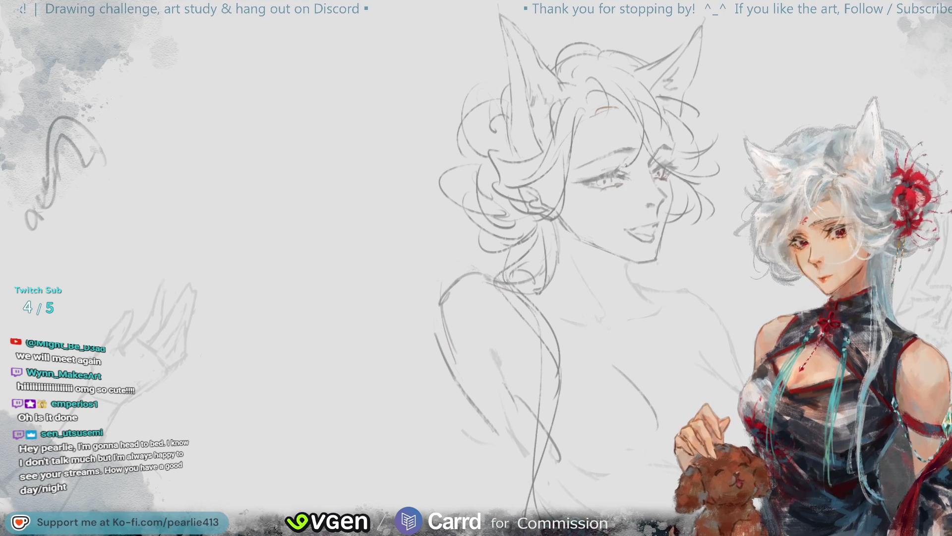
Mirror the sketch to check proportions and darken the lines around the left eye
{"action": "key", "text": "m"}
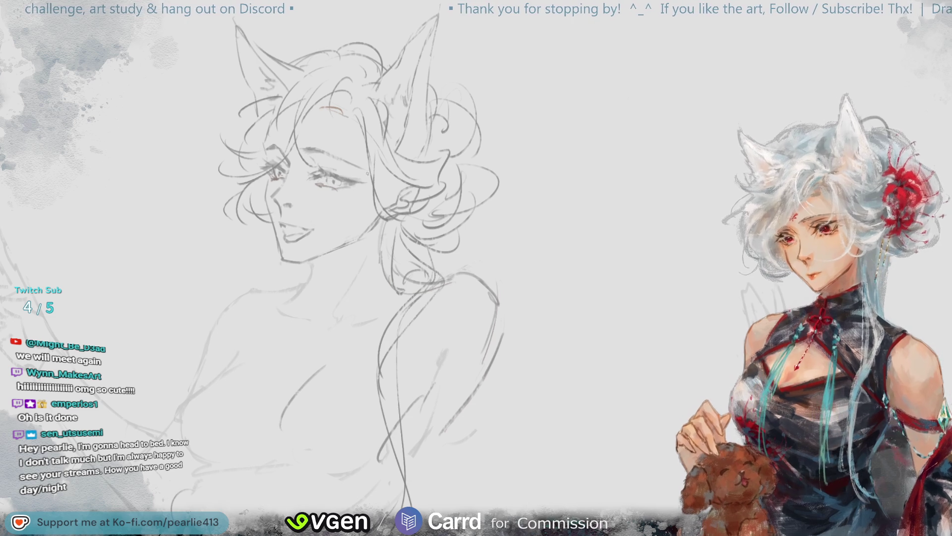
{"action": "key", "text": "minus"}
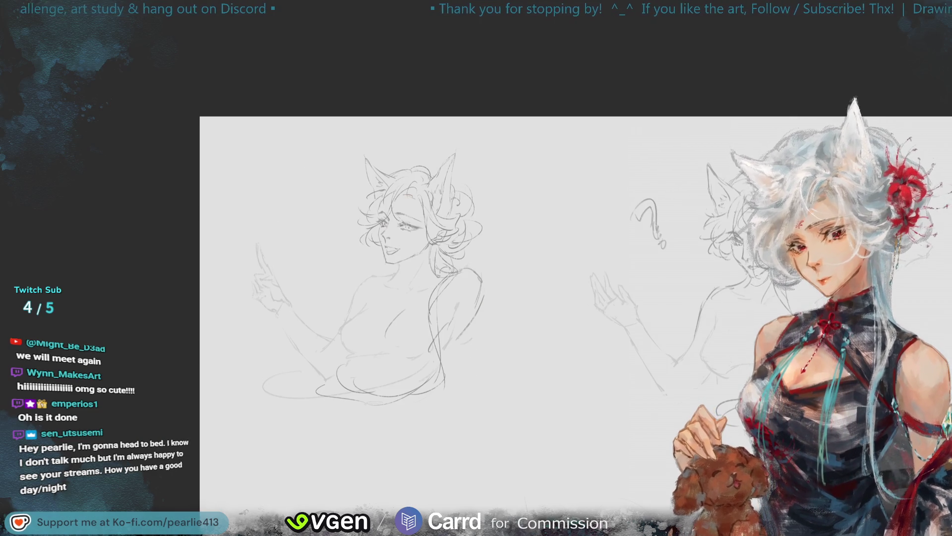
{"action": "scroll", "coordinate": [752, 238], "scroll_direction": "up", "scroll_amount": 5}
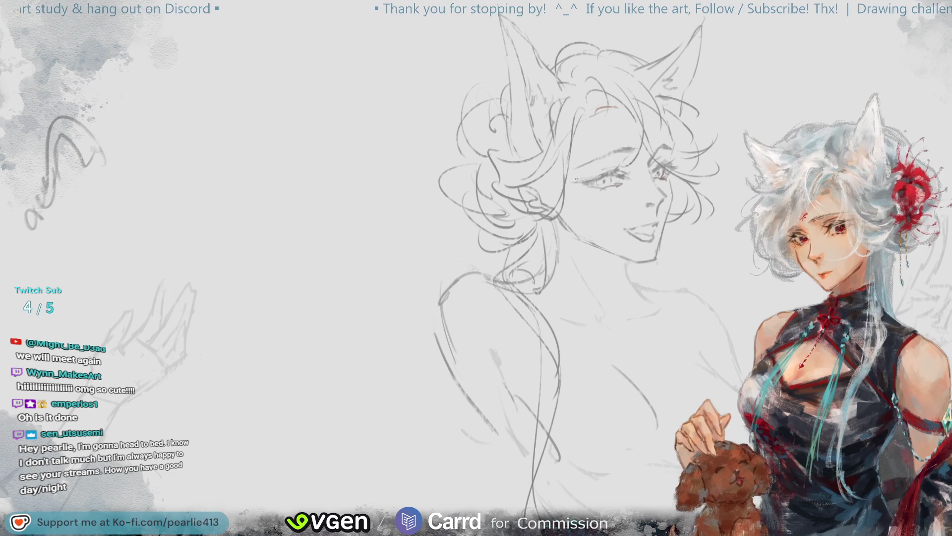
{"action": "mouse_move", "coordinate": [601, 181]}
{"action": "left_mouse_down"}
{"action": "mouse_move", "coordinate": [580, 177]}
{"action": "mouse_move", "coordinate": [603, 172]}
{"action": "left_mouse_up"}
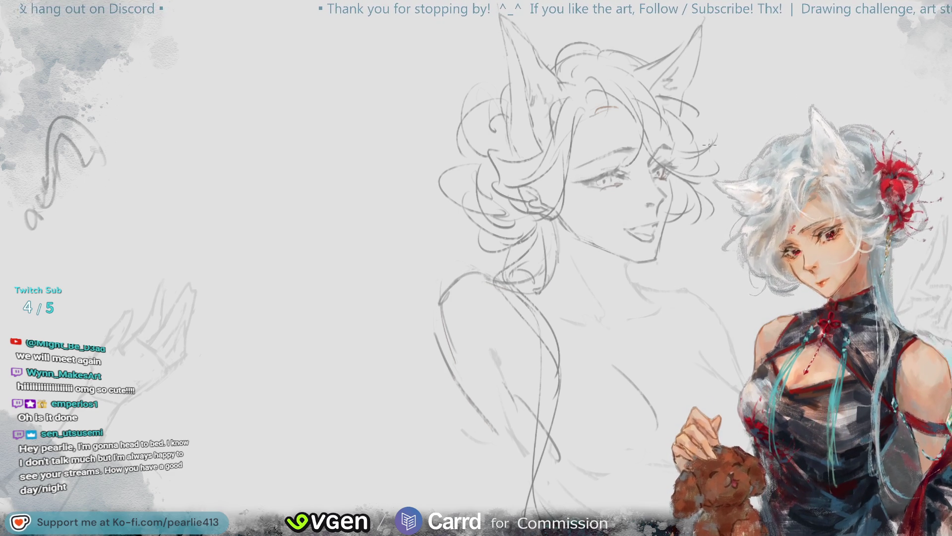
Zoom out and scroll down to the lower row of sketches
{"action": "key", "text": "ctrl+minus"}
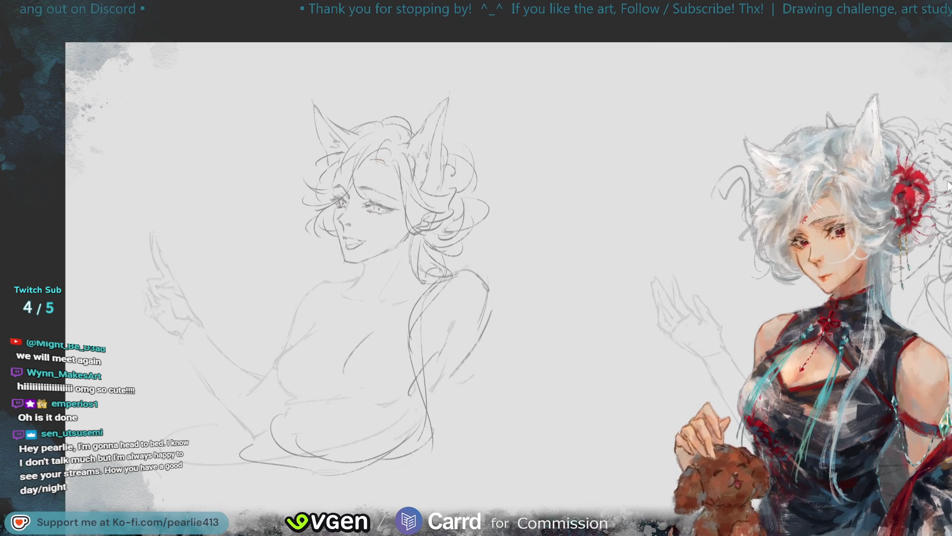
{"action": "key", "text": "ctrl+plus"}
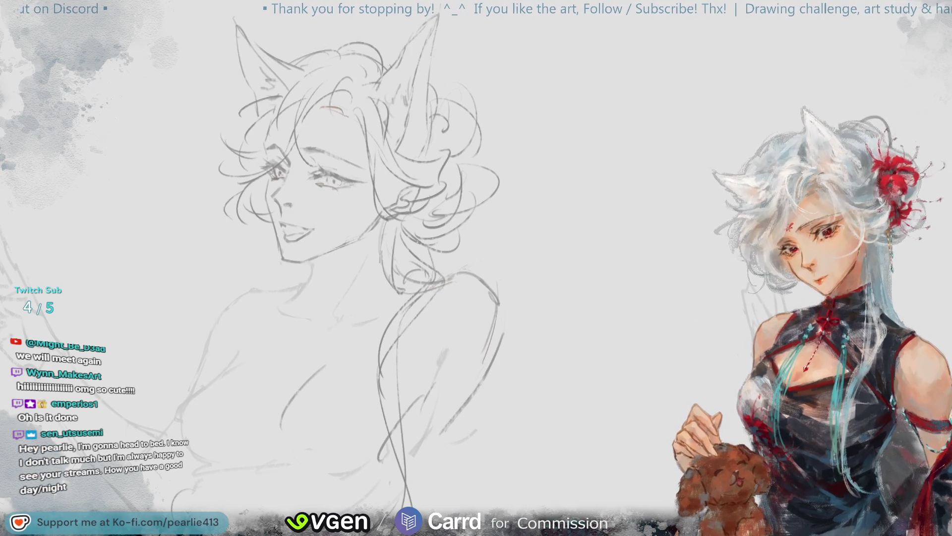
{"action": "key", "text": "ctrl+minus"}
{"action": "key", "text": "ctrl+minus"}
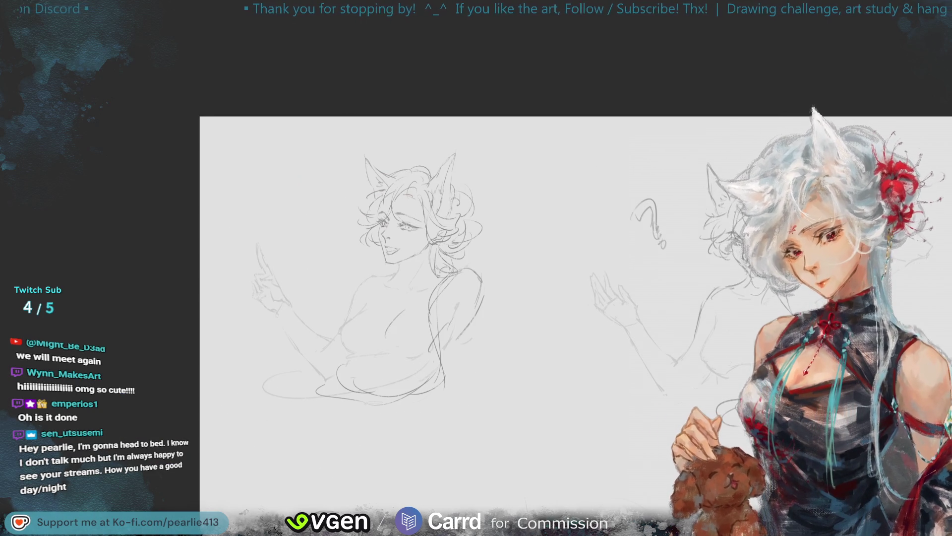
{"action": "scroll", "coordinate": [921, 167], "scroll_direction": "down", "scroll_amount": 5}
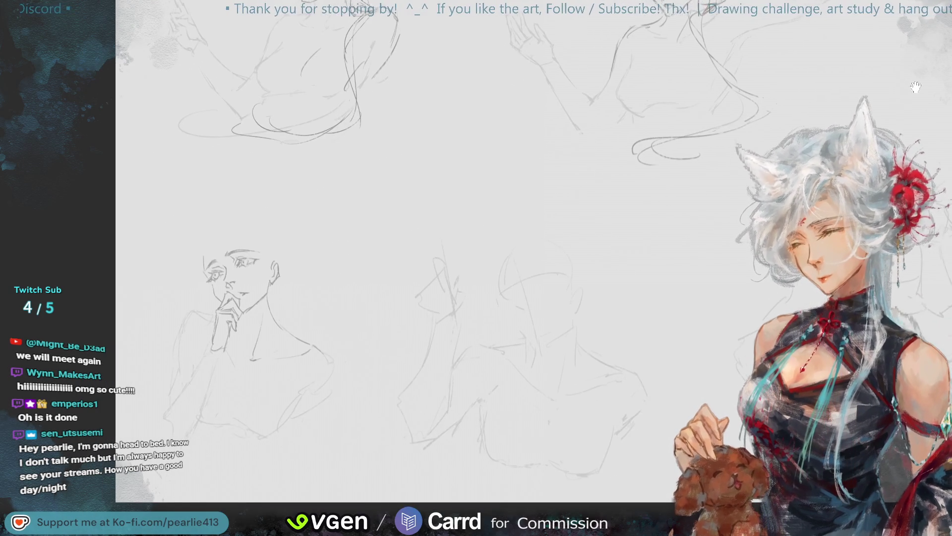
Zoom in on the rough bald head and draw the nose line down the face
{"action": "key", "text": "ctrl+plus"}
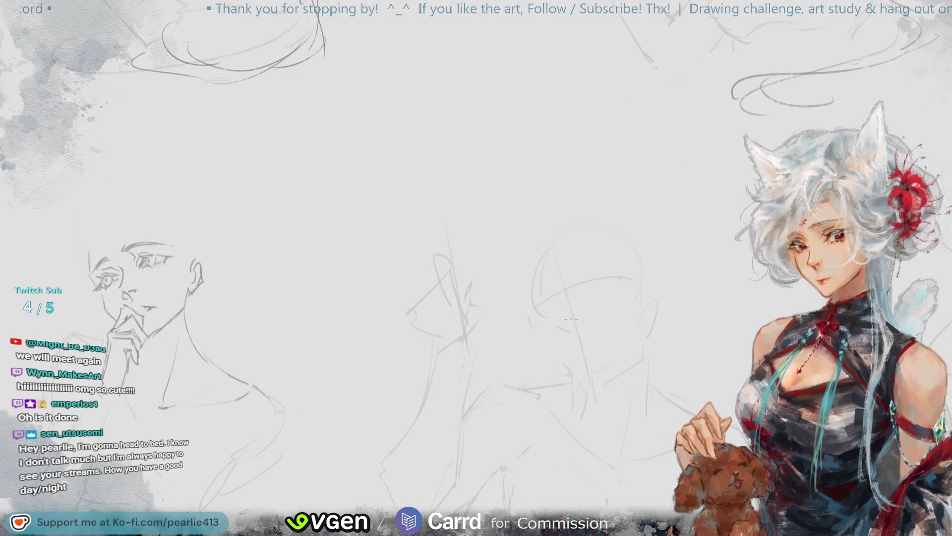
{"action": "mouse_move", "coordinate": [550, 285]}
{"action": "left_mouse_down"}
{"action": "mouse_move", "coordinate": [569, 301]}
{"action": "mouse_move", "coordinate": [564, 325]}
{"action": "left_mouse_up"}
{"action": "key", "text": "ctrl+z"}
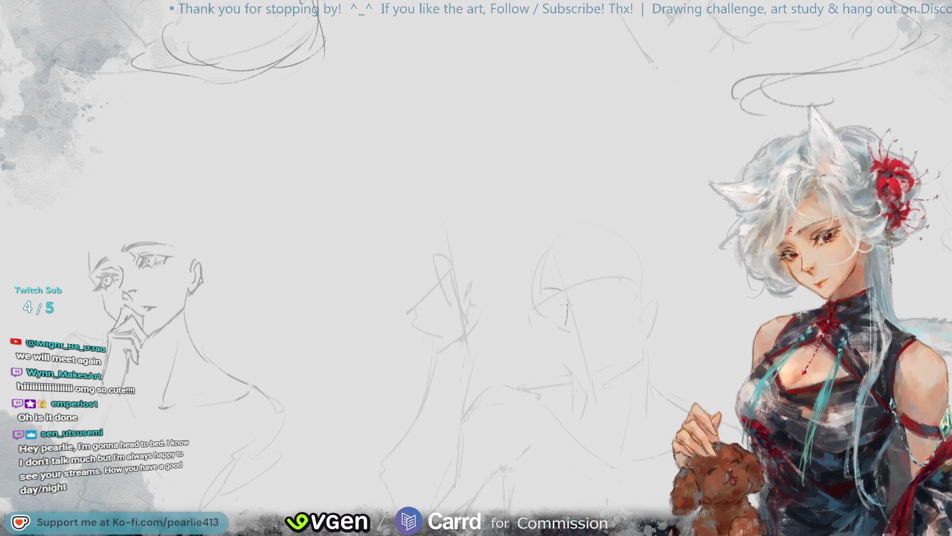
{"action": "mouse_move", "coordinate": [549, 286]}
{"action": "left_mouse_down"}
{"action": "mouse_move", "coordinate": [566, 291]}
{"action": "mouse_move", "coordinate": [564, 326]}
{"action": "mouse_move", "coordinate": [578, 337]}
{"action": "mouse_move", "coordinate": [572, 333]}
{"action": "left_mouse_up"}
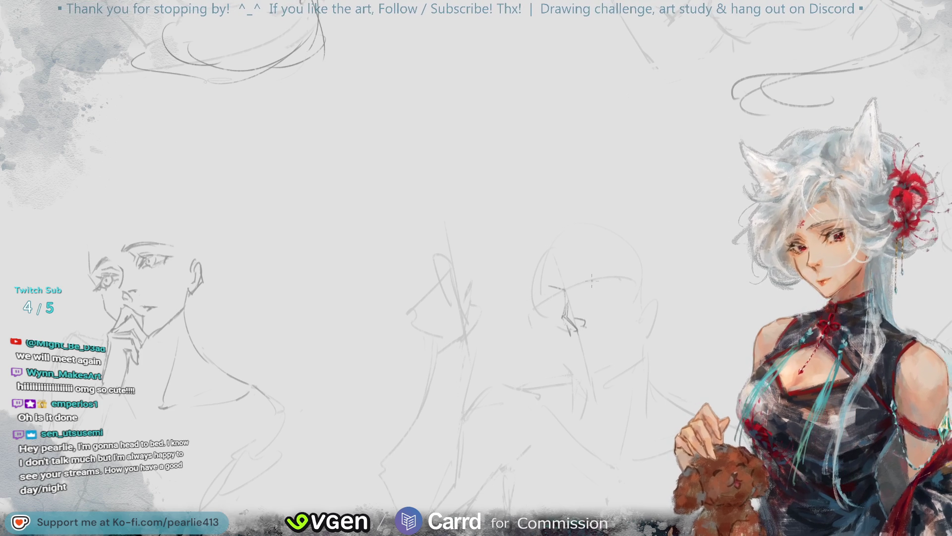
Draw the closed eye line and lower eyelid, then zoom out and mirror the canvas to check
{"action": "mouse_move", "coordinate": [600, 276]}
{"action": "left_mouse_down"}
{"action": "mouse_move", "coordinate": [624, 281]}
{"action": "mouse_move", "coordinate": [589, 290]}
{"action": "left_mouse_up"}
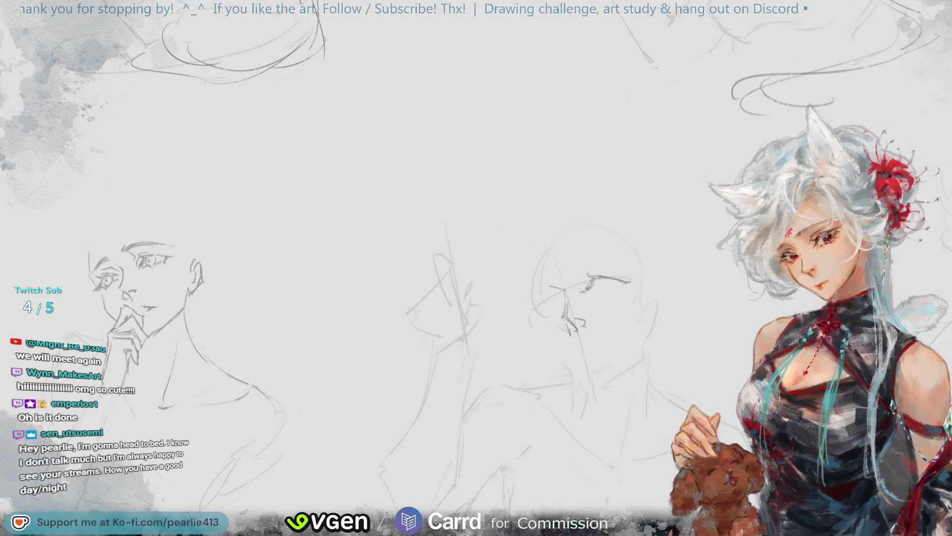
{"action": "left_click_drag", "start_coordinate": [623, 284], "coordinate": [596, 291]}
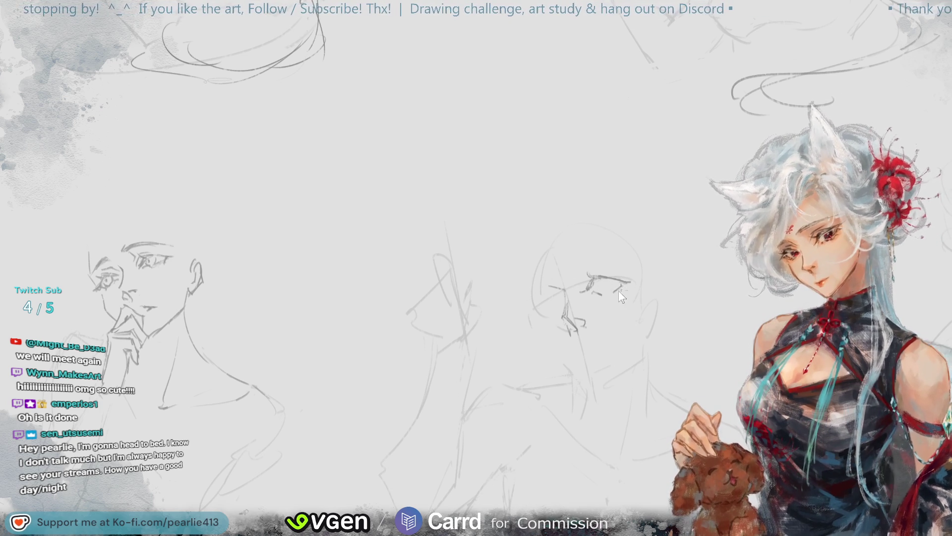
{"action": "key", "text": "ctrl+z"}
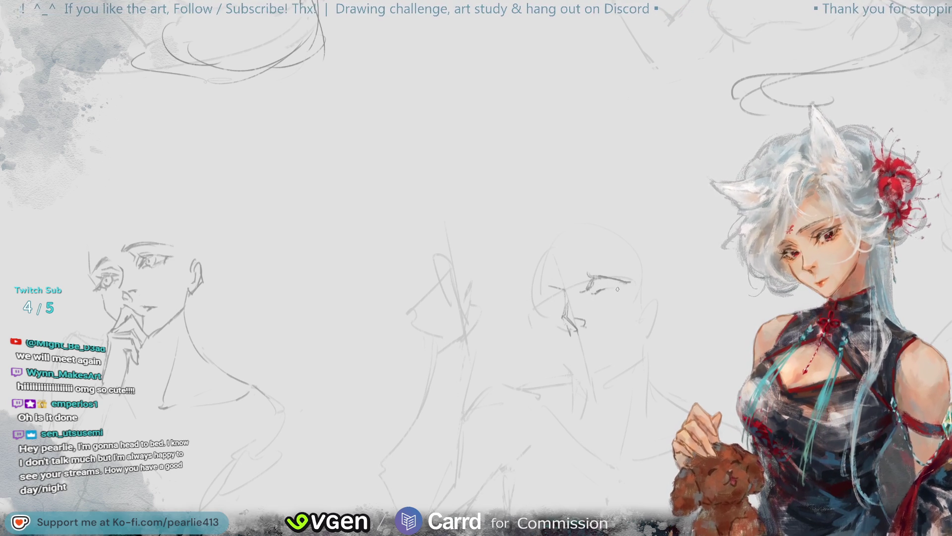
{"action": "mouse_move", "coordinate": [624, 290]}
{"action": "left_mouse_down"}
{"action": "mouse_move", "coordinate": [602, 291]}
{"action": "mouse_move", "coordinate": [627, 283]}
{"action": "left_mouse_up"}
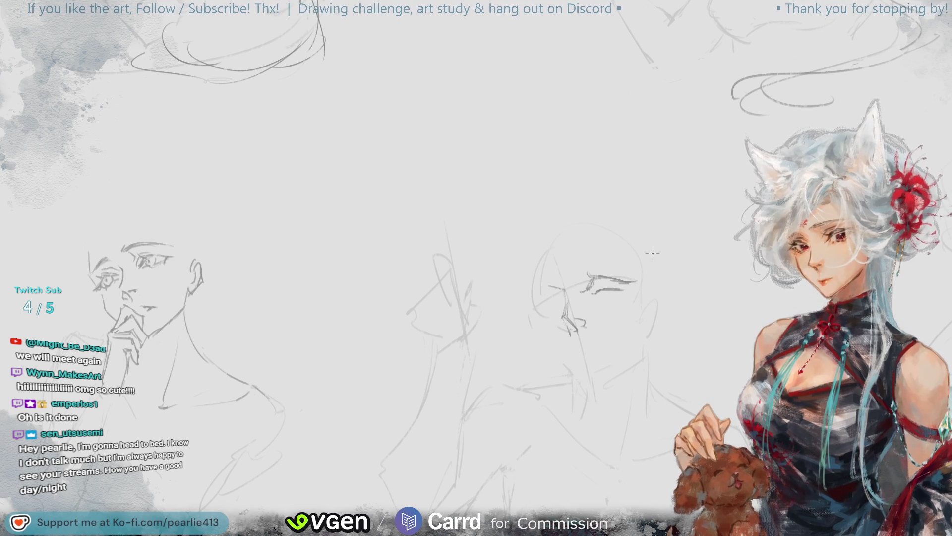
{"action": "key", "text": "ctrl+minus"}
{"action": "key", "text": "h"}
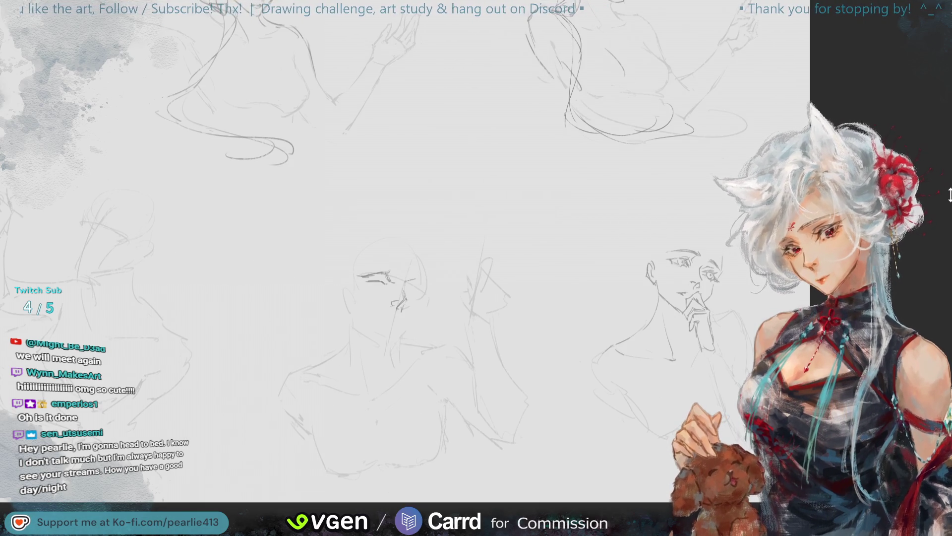
{"action": "scroll", "coordinate": [912, 36], "scroll_direction": "up", "scroll_amount": 5}
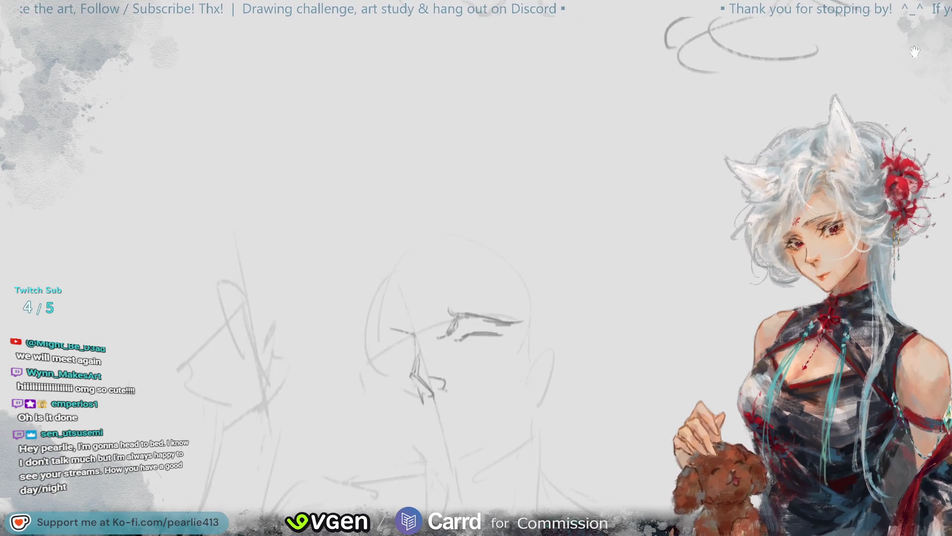
Define the brow and eye curve, the outer upper eyelid and the eye's inner corner
{"action": "mouse_move", "coordinate": [912, 36]}
{"action": "left_mouse_down"}
{"action": "mouse_move", "coordinate": [597, 293]}
{"action": "mouse_move", "coordinate": [638, 282]}
{"action": "mouse_move", "coordinate": [570, 285]}
{"action": "mouse_move", "coordinate": [642, 282]}
{"action": "mouse_move", "coordinate": [571, 302]}
{"action": "left_mouse_up"}
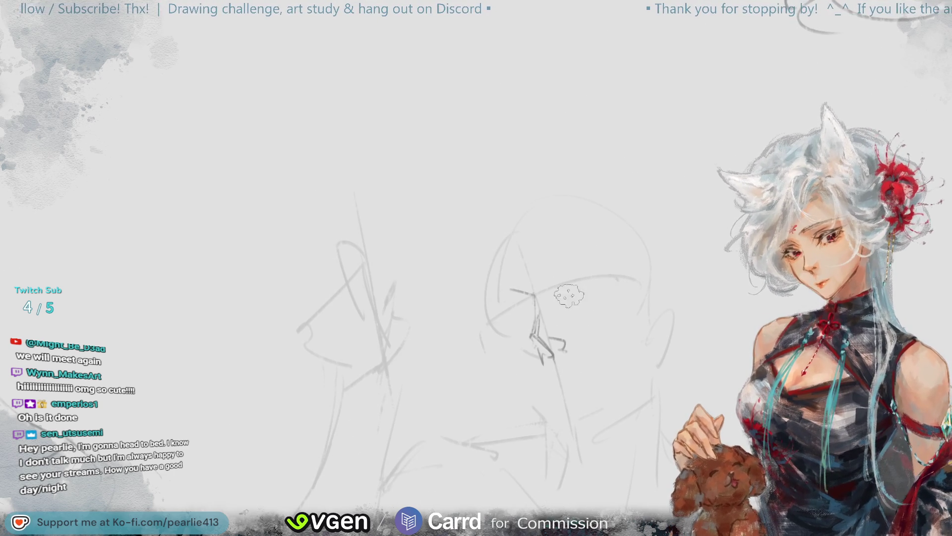
{"action": "scroll", "coordinate": [548, 159], "scroll_direction": "down", "scroll_amount": 3}
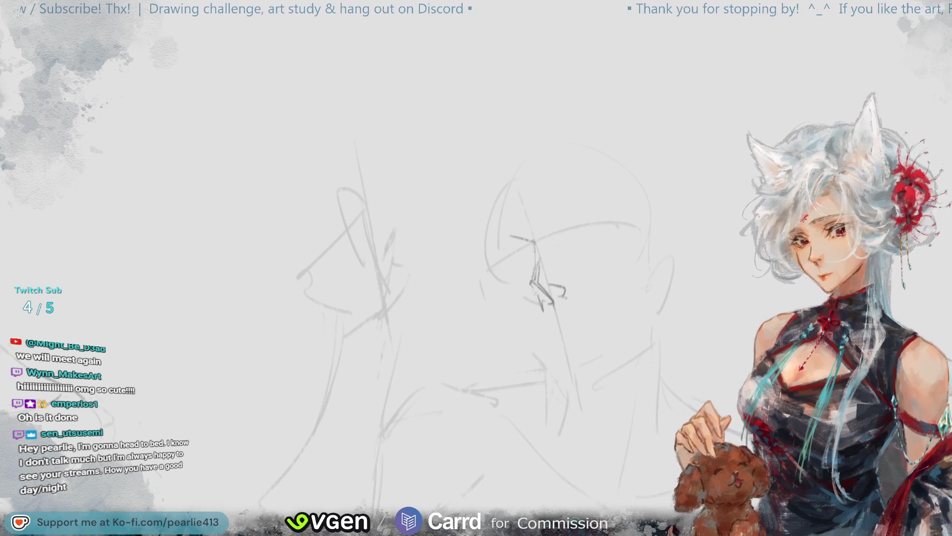
{"action": "mouse_move", "coordinate": [563, 218]}
{"action": "left_mouse_down"}
{"action": "mouse_move", "coordinate": [602, 214]}
{"action": "mouse_move", "coordinate": [567, 230]}
{"action": "mouse_move", "coordinate": [622, 218]}
{"action": "mouse_move", "coordinate": [559, 217]}
{"action": "mouse_move", "coordinate": [563, 237]}
{"action": "left_mouse_up"}
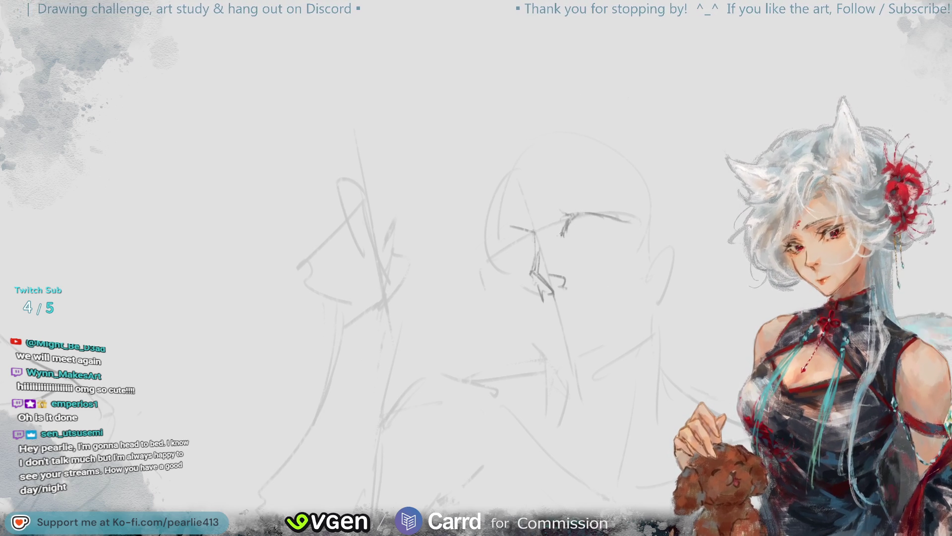
{"action": "mouse_move", "coordinate": [567, 223]}
{"action": "left_mouse_down"}
{"action": "mouse_move", "coordinate": [560, 238]}
{"action": "mouse_move", "coordinate": [577, 241]}
{"action": "mouse_move", "coordinate": [608, 218]}
{"action": "mouse_move", "coordinate": [632, 219]}
{"action": "mouse_move", "coordinate": [608, 237]}
{"action": "left_mouse_up"}
{"action": "key", "text": "ctrl+z"}
{"action": "key", "text": "ctrl+z"}
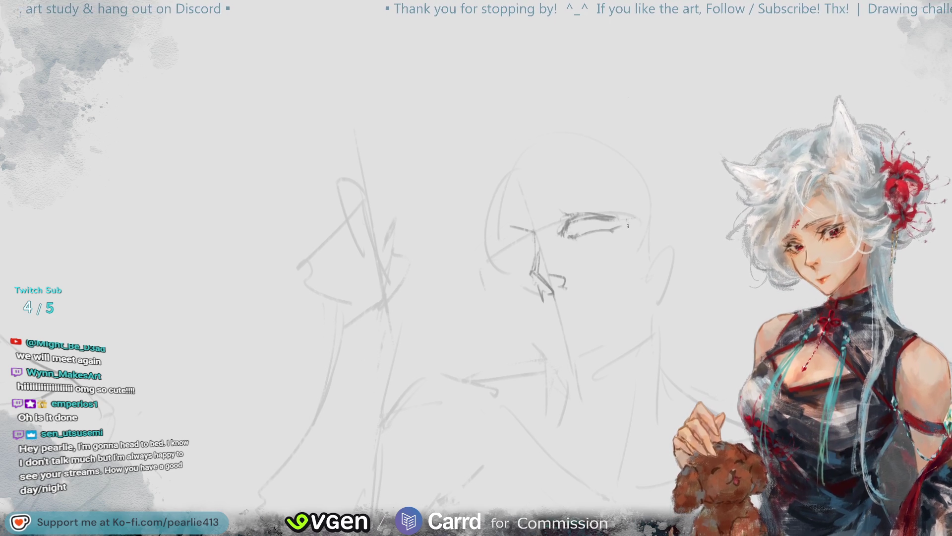
{"action": "left_click_drag", "start_coordinate": [634, 217], "coordinate": [609, 220]}
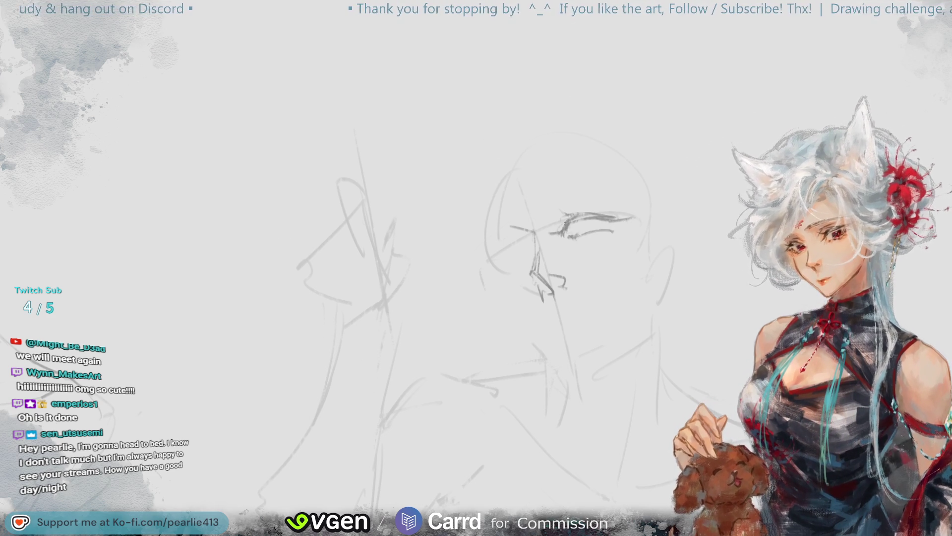
{"action": "left_click_drag", "start_coordinate": [564, 226], "coordinate": [559, 241]}
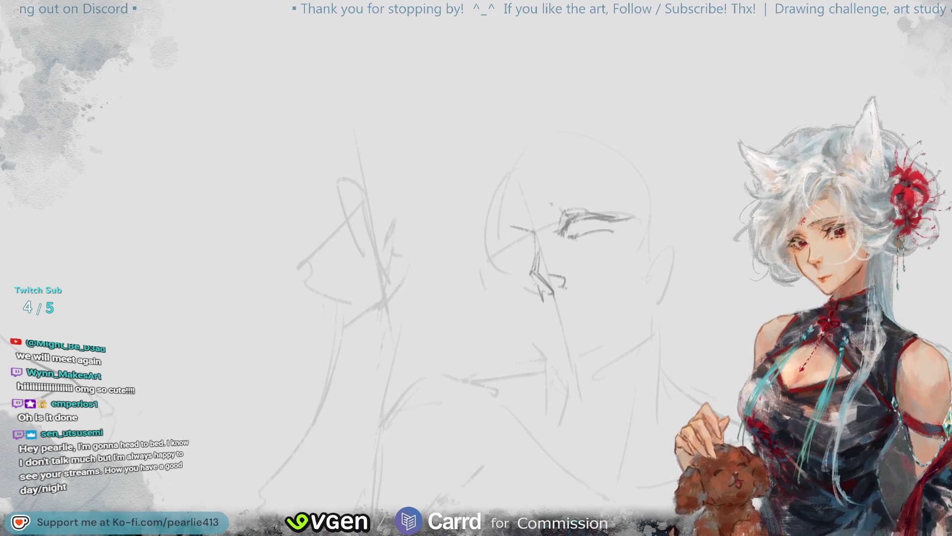
Draw the eyebrow and the bridge of the nose, then zoom out to the whole sheet
{"action": "left_click_drag", "start_coordinate": [542, 206], "coordinate": [618, 195]}
{"action": "mouse_move", "coordinate": [556, 200]}
{"action": "left_mouse_down"}
{"action": "mouse_move", "coordinate": [611, 193]}
{"action": "mouse_move", "coordinate": [637, 202]}
{"action": "left_mouse_up"}
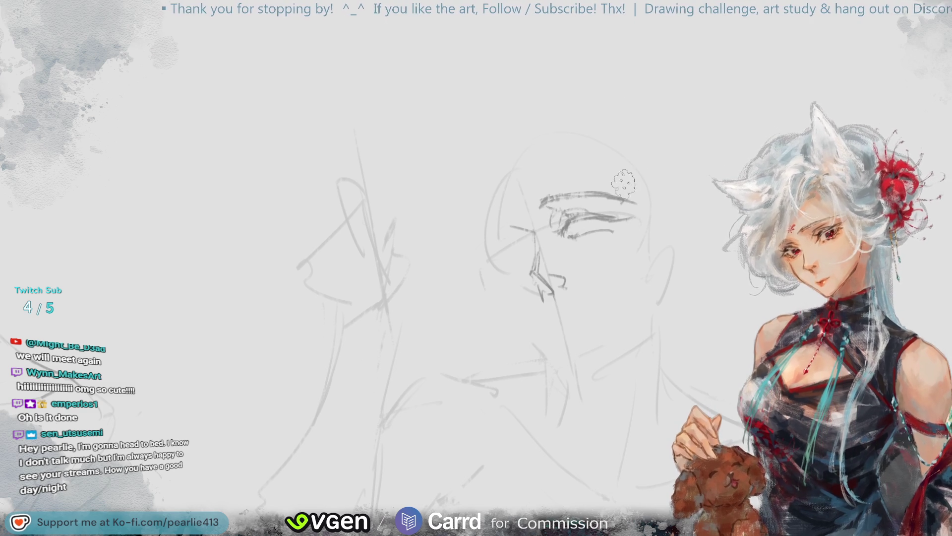
{"action": "mouse_move", "coordinate": [502, 253]}
{"action": "left_mouse_down"}
{"action": "mouse_move", "coordinate": [497, 271]}
{"action": "mouse_move", "coordinate": [535, 247]}
{"action": "mouse_move", "coordinate": [490, 283]}
{"action": "mouse_move", "coordinate": [522, 259]}
{"action": "left_mouse_up"}
{"action": "key", "text": "ctrl+z"}
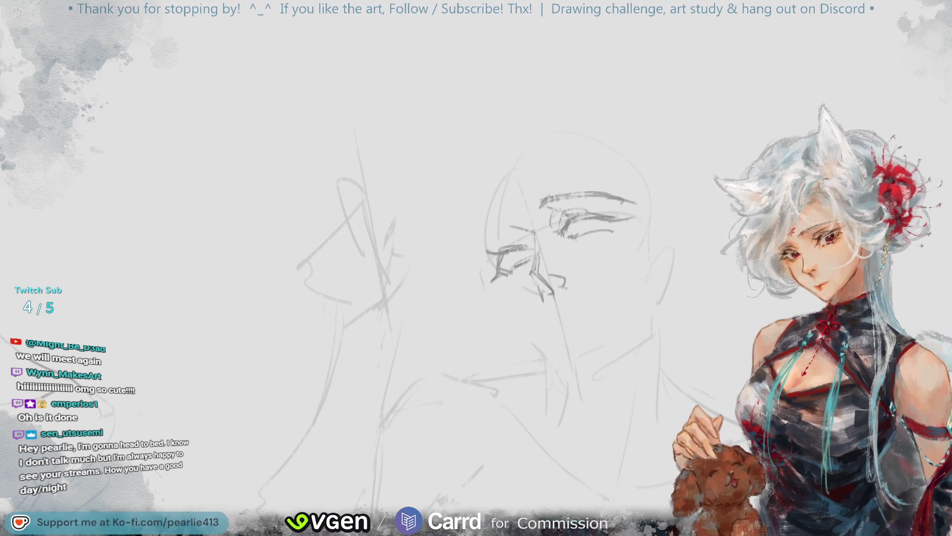
{"action": "left_click_drag", "start_coordinate": [502, 253], "coordinate": [488, 259]}
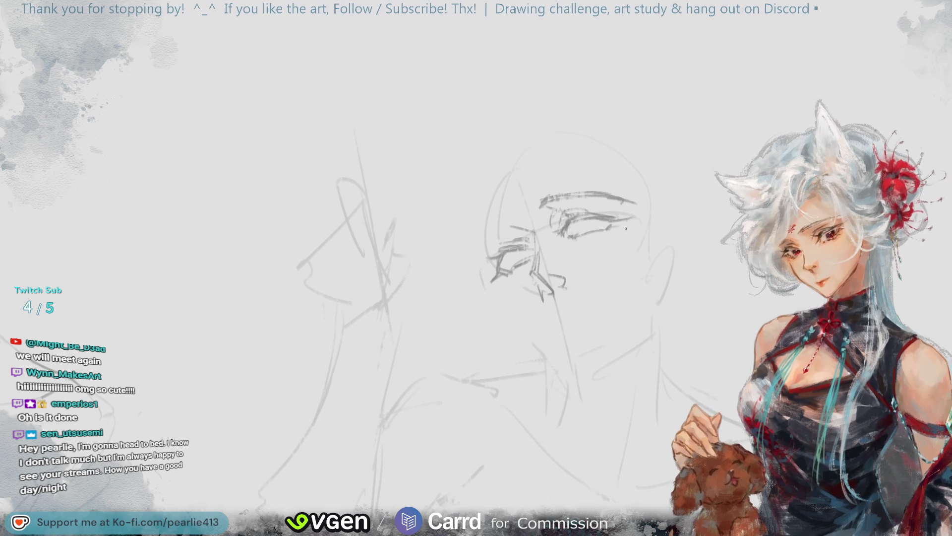
{"action": "key", "text": "ctrl+0"}
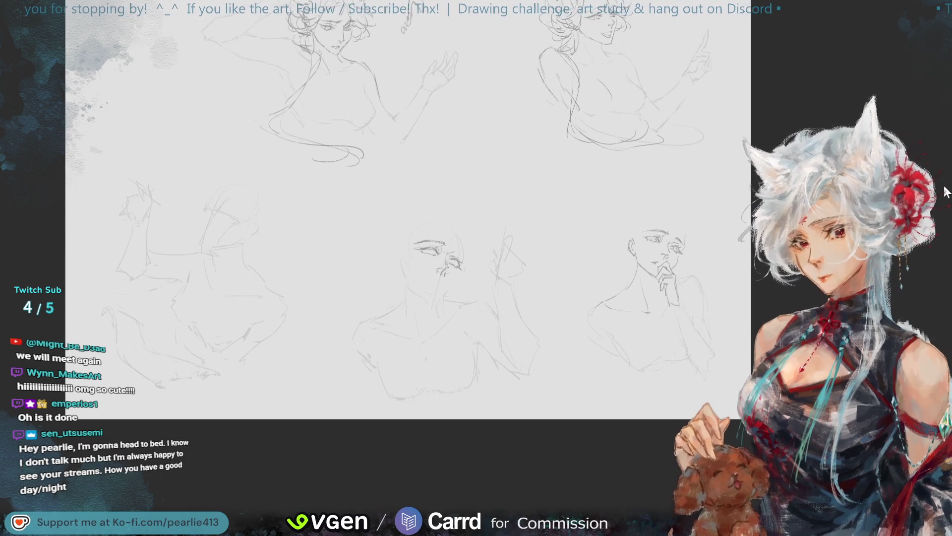
Mirror the view, zoom in, redraw the left upper eyelid and extend the eyebrow's left end
{"action": "key", "text": "h"}
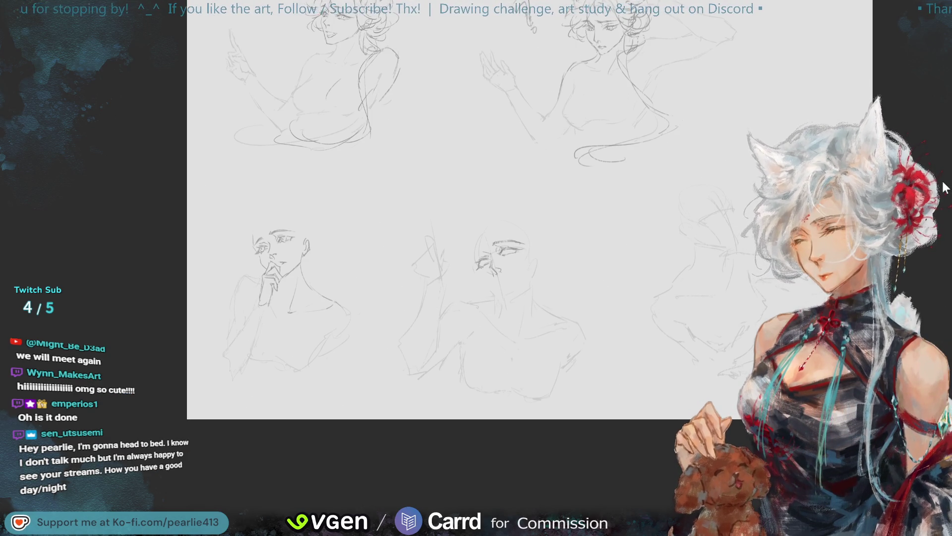
{"action": "key", "text": "ctrl+plus"}
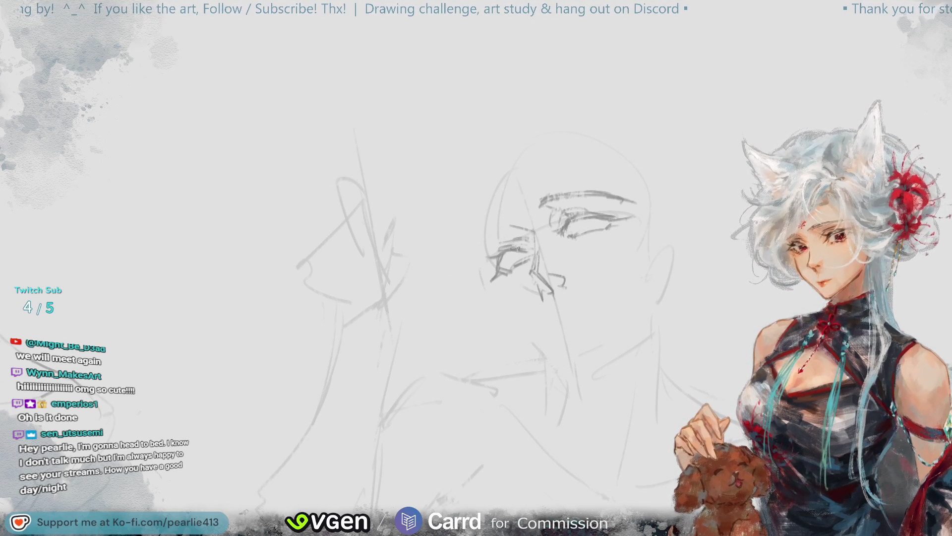
{"action": "left_click_drag", "start_coordinate": [510, 227], "coordinate": [485, 254]}
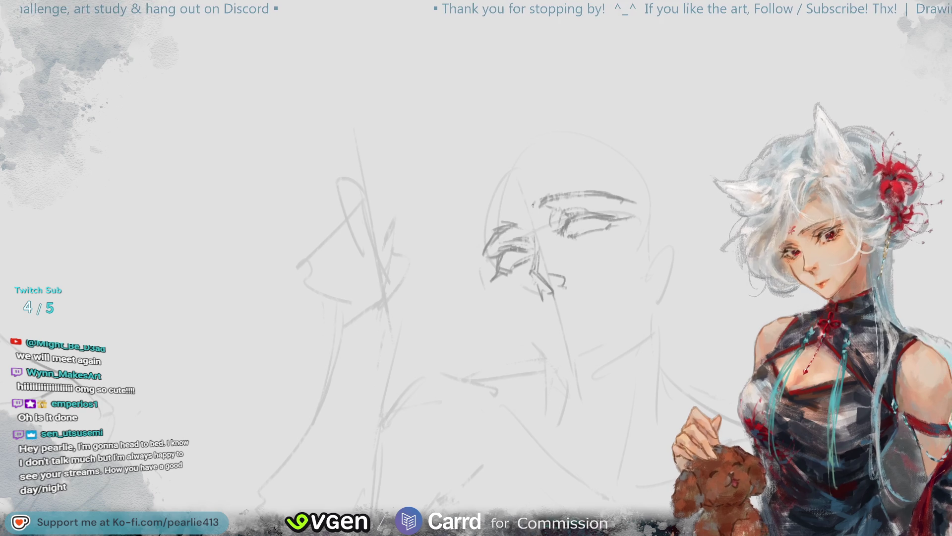
{"action": "left_click_drag", "start_coordinate": [533, 212], "coordinate": [553, 202]}
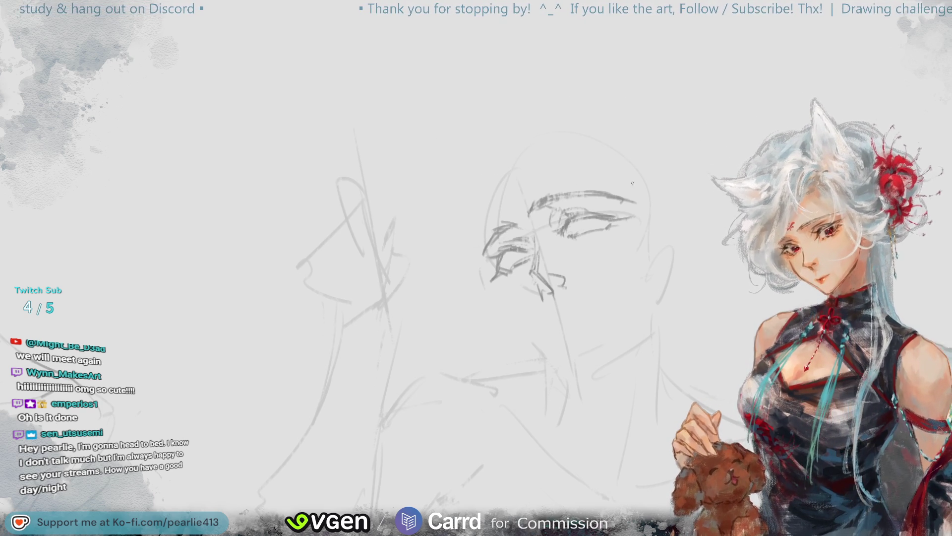
{"action": "key", "text": "ctrl+minus"}
{"action": "key", "text": "ctrl+minus"}
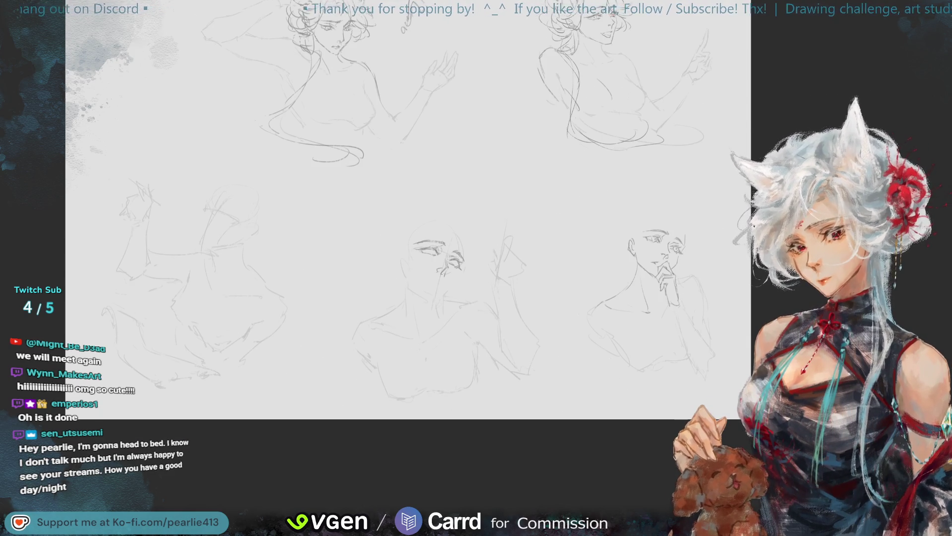
Draw an open mouth below the bald head's nose, including its lower edge, then zoom out
{"action": "key", "text": "ctrl+plus"}
{"action": "key", "text": "ctrl+plus"}
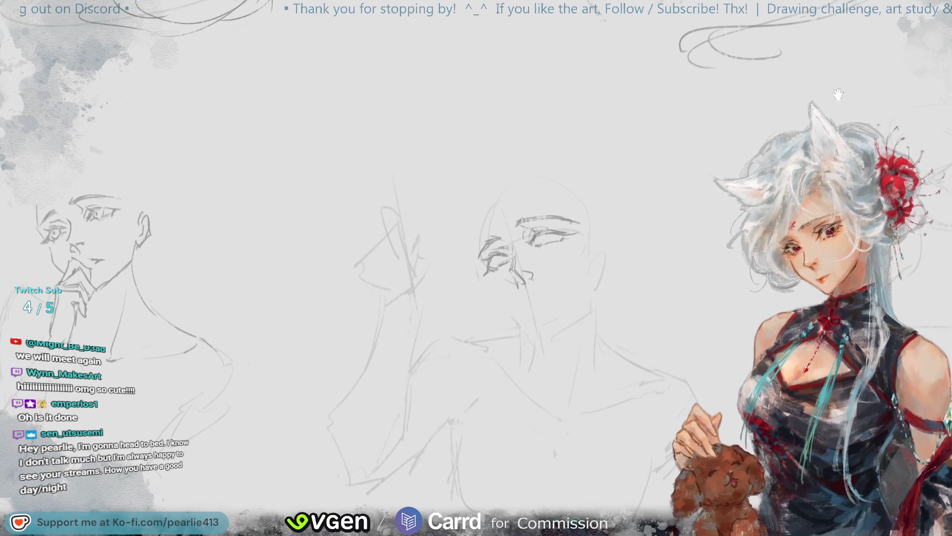
{"action": "mouse_move", "coordinate": [921, 145]}
{"action": "left_mouse_down"}
{"action": "mouse_move", "coordinate": [893, 99]}
{"action": "mouse_move", "coordinate": [912, 50]}
{"action": "left_mouse_up"}
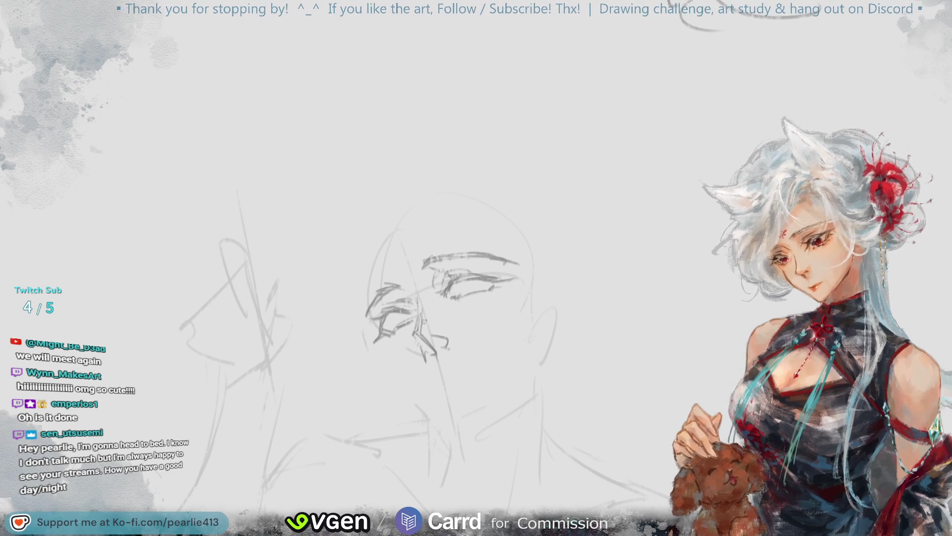
{"action": "left_click_drag", "start_coordinate": [427, 395], "coordinate": [444, 384]}
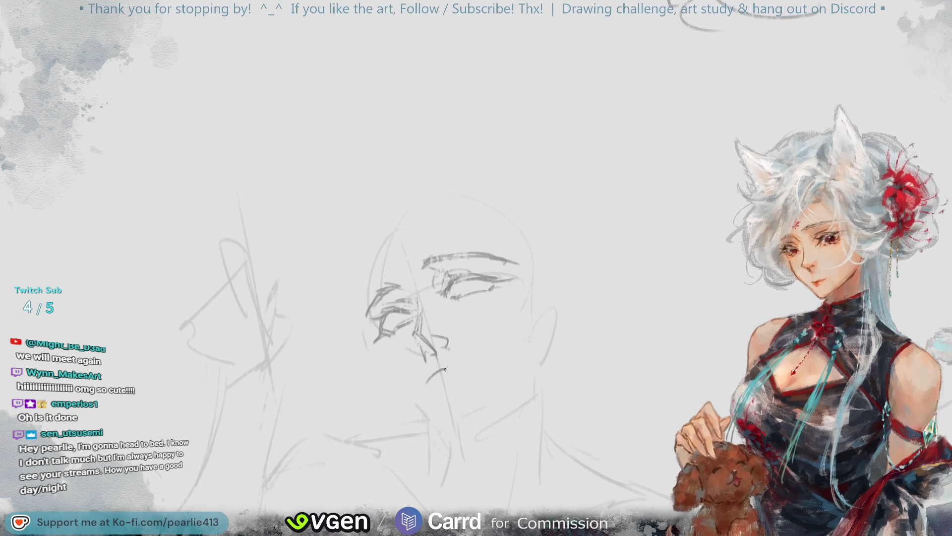
{"action": "left_click_drag", "start_coordinate": [461, 374], "coordinate": [474, 382]}
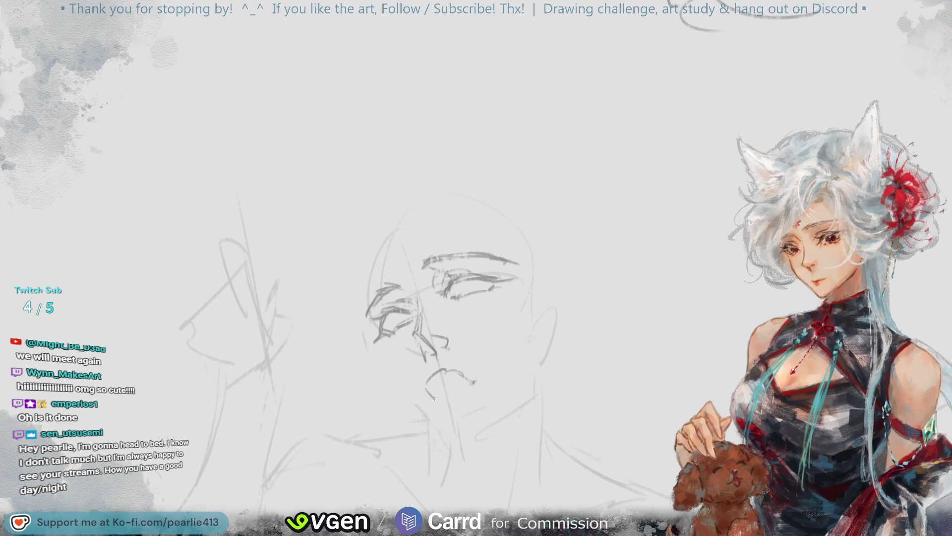
{"action": "key", "text": "ctrl+z"}
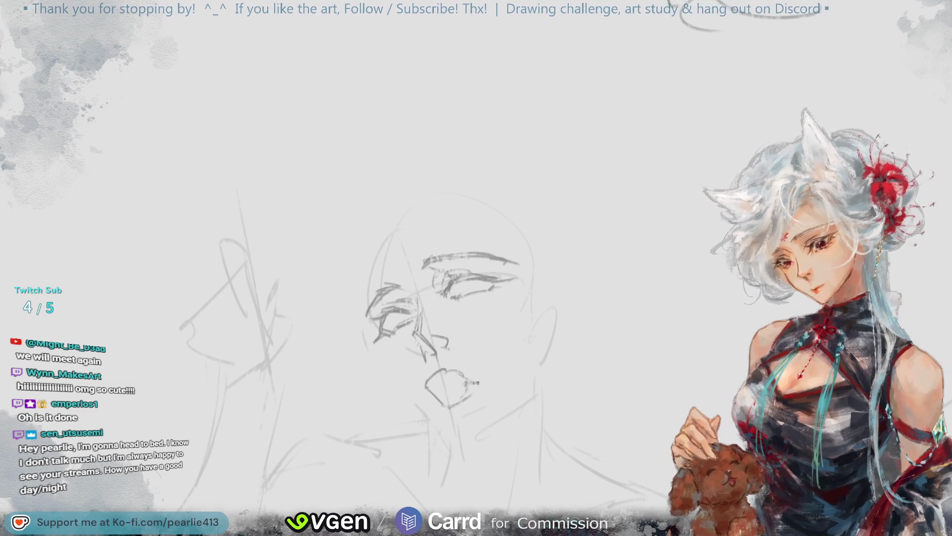
{"action": "mouse_move", "coordinate": [428, 379]}
{"action": "left_mouse_down"}
{"action": "mouse_move", "coordinate": [429, 402]}
{"action": "mouse_move", "coordinate": [450, 406]}
{"action": "left_mouse_up"}
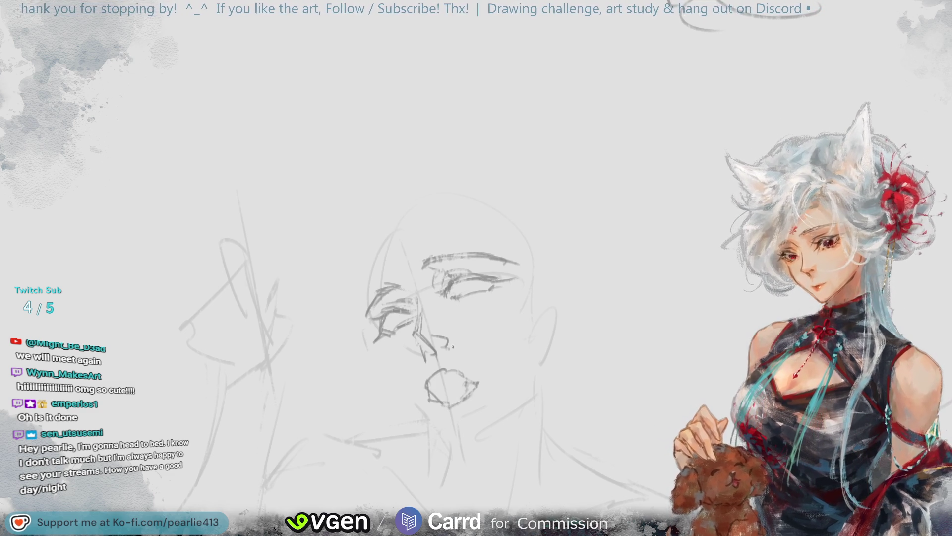
{"action": "key", "text": "ctrl+z"}
{"action": "key", "text": "ctrl+z"}
{"action": "key", "text": "ctrl+z"}
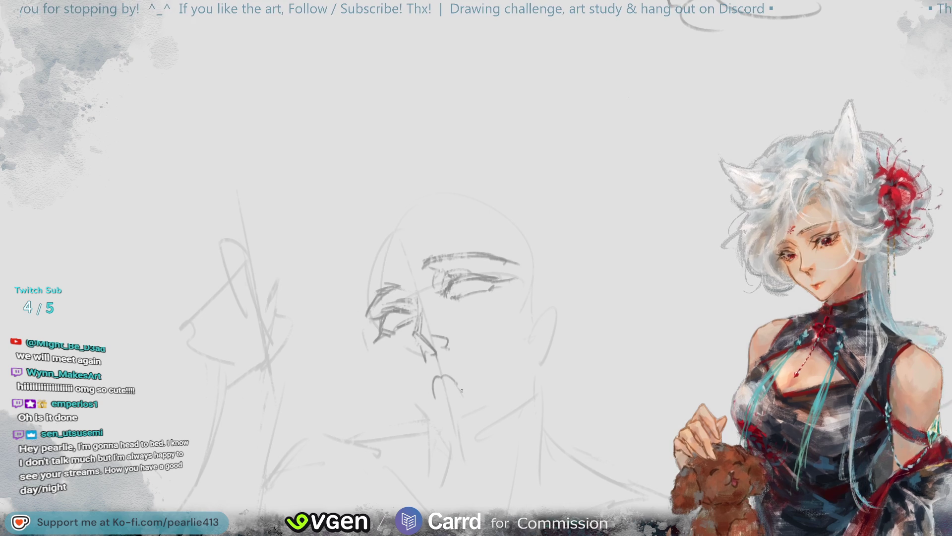
{"action": "mouse_move", "coordinate": [437, 408]}
{"action": "left_mouse_down"}
{"action": "mouse_move", "coordinate": [459, 405]}
{"action": "mouse_move", "coordinate": [454, 377]}
{"action": "left_mouse_up"}
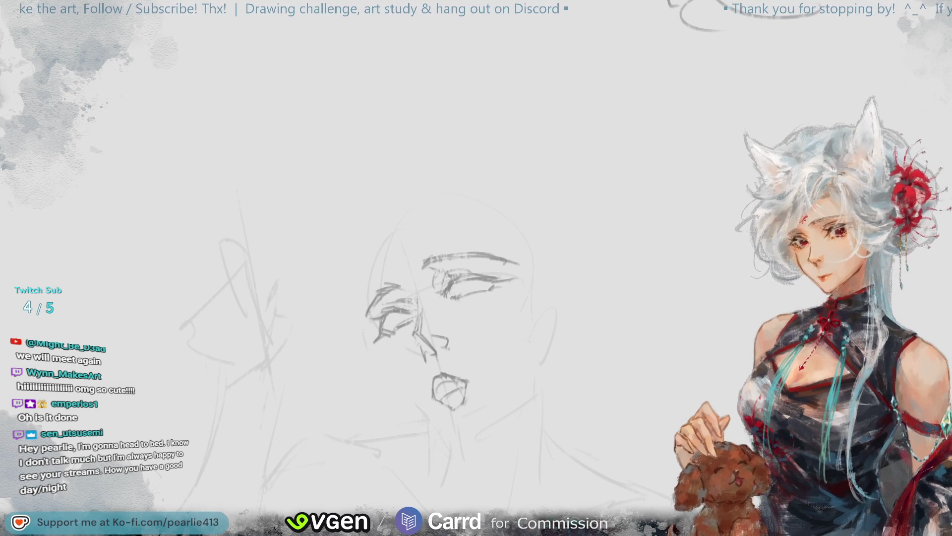
{"action": "key", "text": "ctrl+minus"}
{"action": "key", "text": "ctrl+minus"}
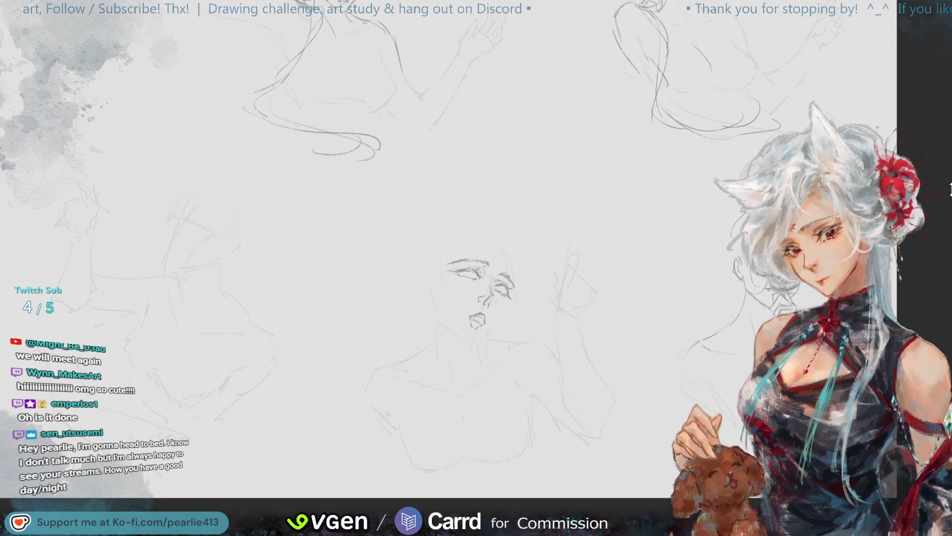
{"action": "key", "text": "h"}
{"action": "key", "text": "ctrl+plus"}
{"action": "key", "text": "ctrl+plus"}
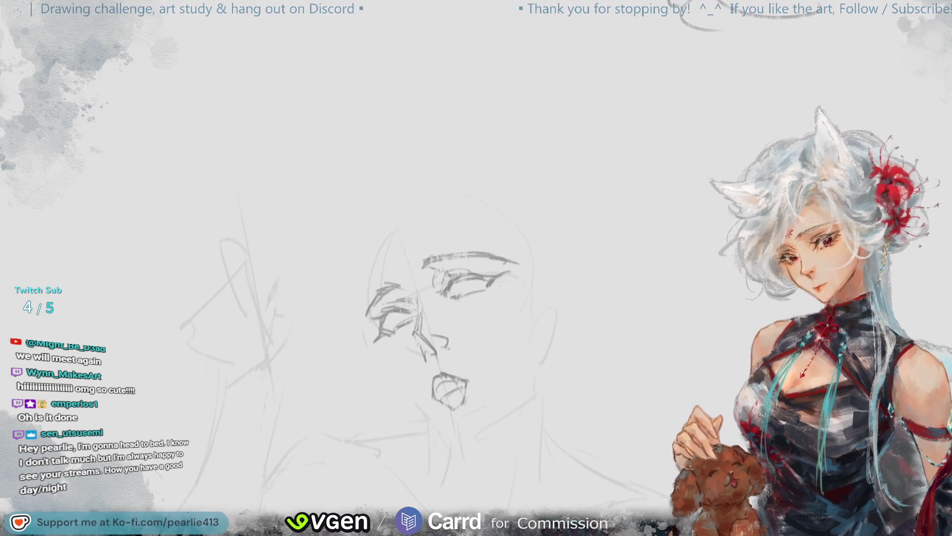
{"action": "key", "text": "m"}
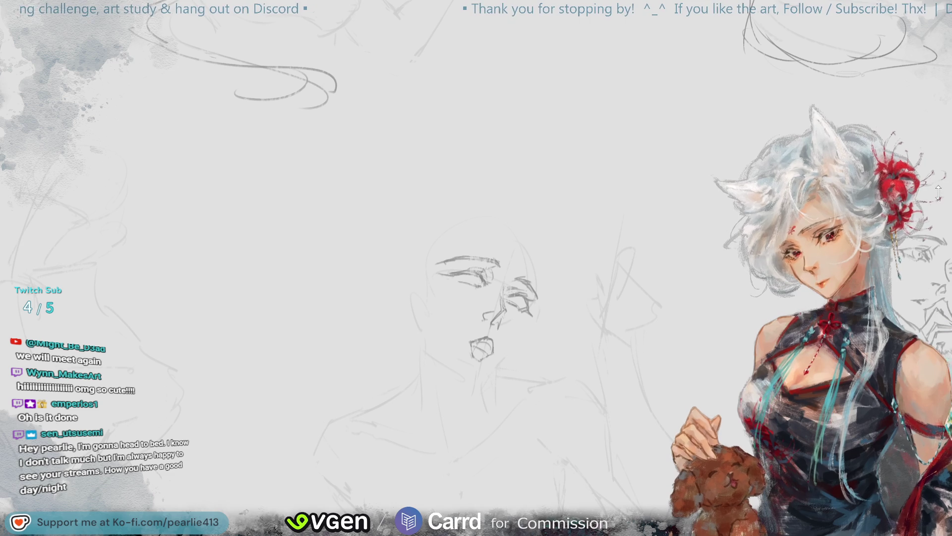
{"action": "key", "text": "m"}
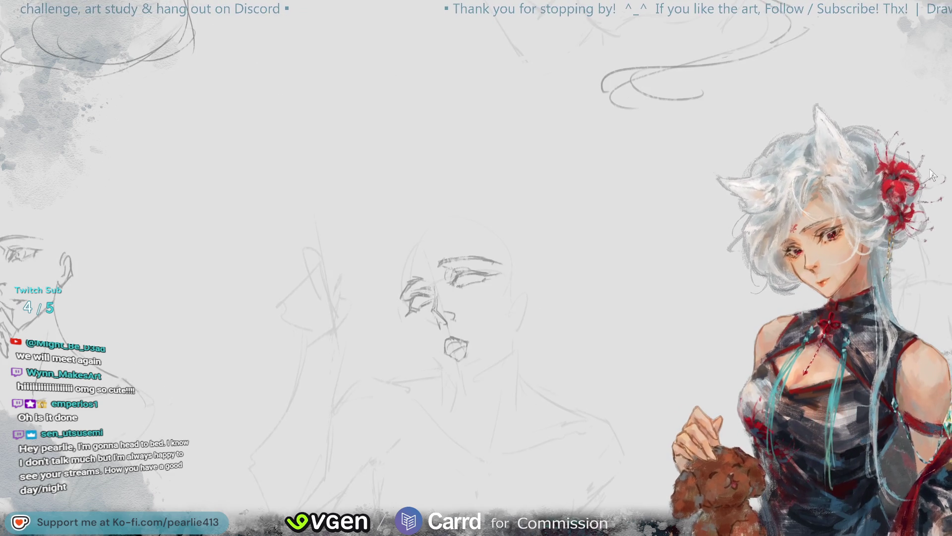
{"action": "key", "text": "ctrl+plus"}
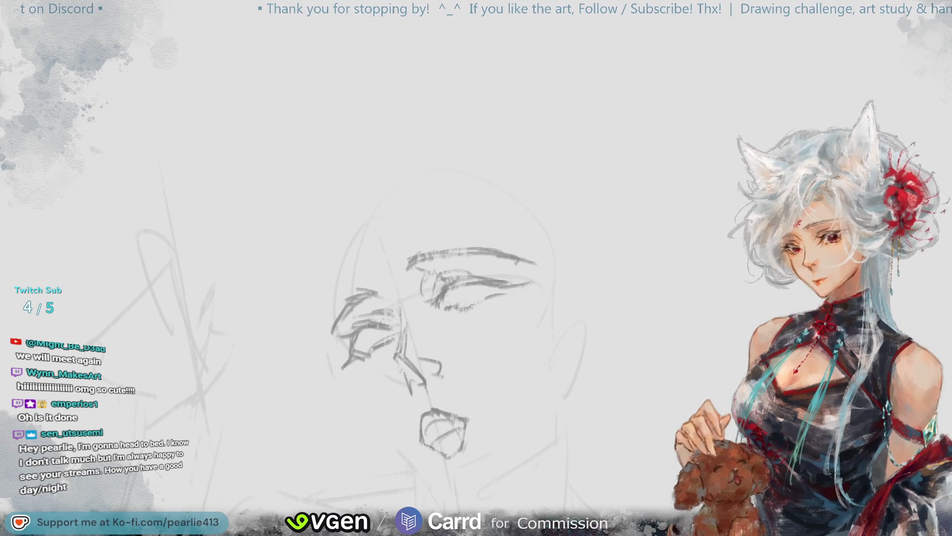
{"action": "key", "text": "m"}
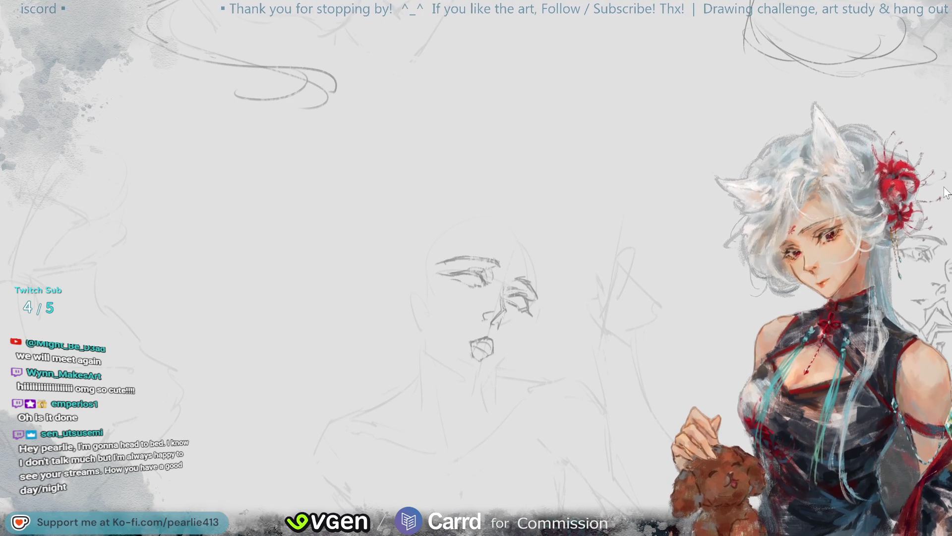
{"action": "key", "text": "ctrl+minus"}
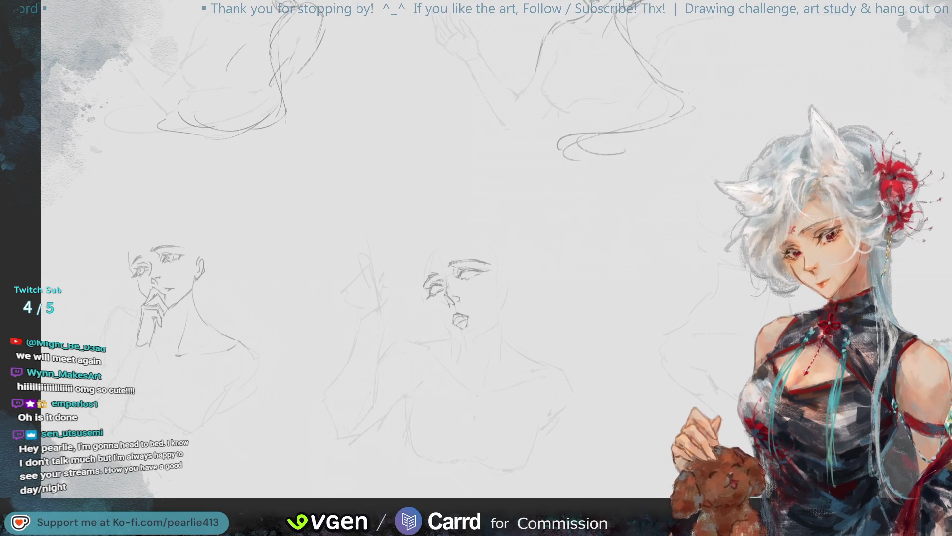
{"action": "key", "text": "ctrl+plus"}
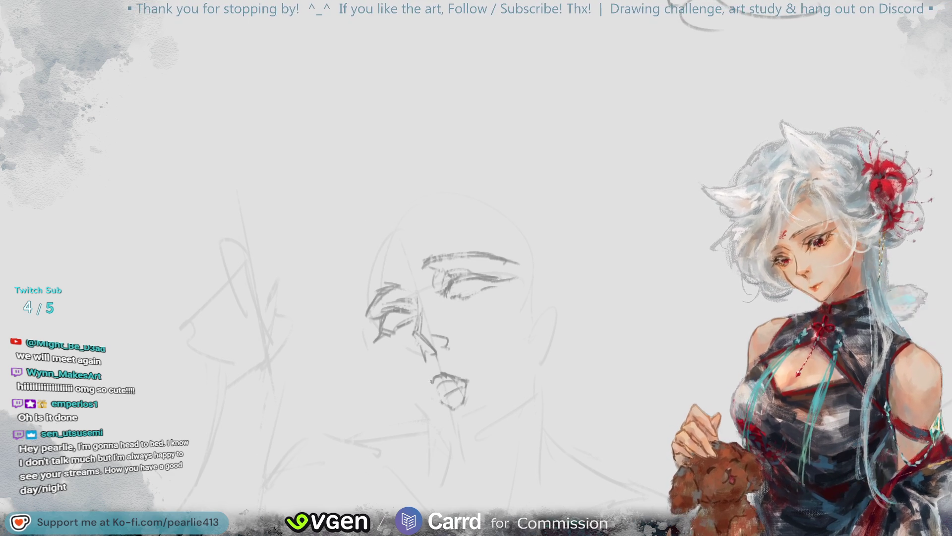
Reshape the mouth's left edge and add a line below the eye beside the nose, discarding chin strokes
{"action": "left_click_drag", "start_coordinate": [433, 381], "coordinate": [436, 394]}
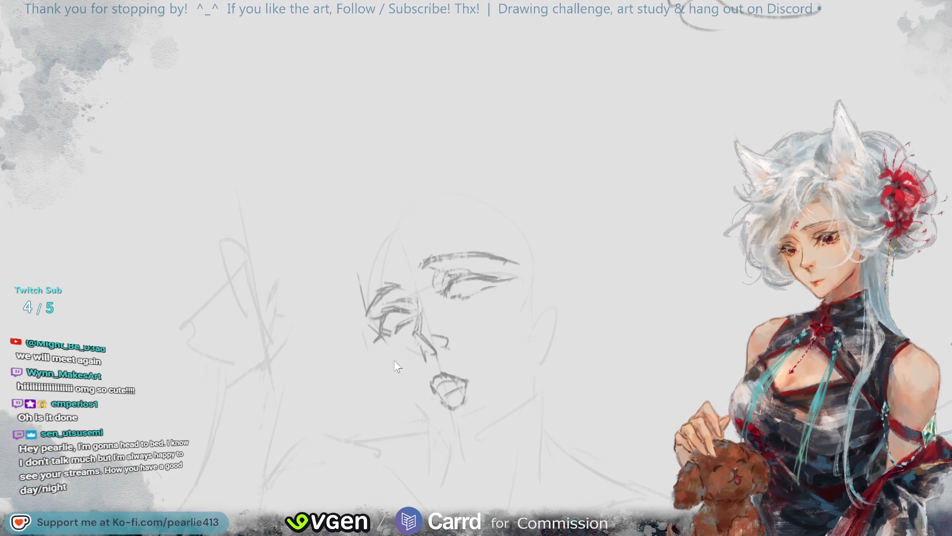
{"action": "left_click_drag", "start_coordinate": [390, 344], "coordinate": [399, 382]}
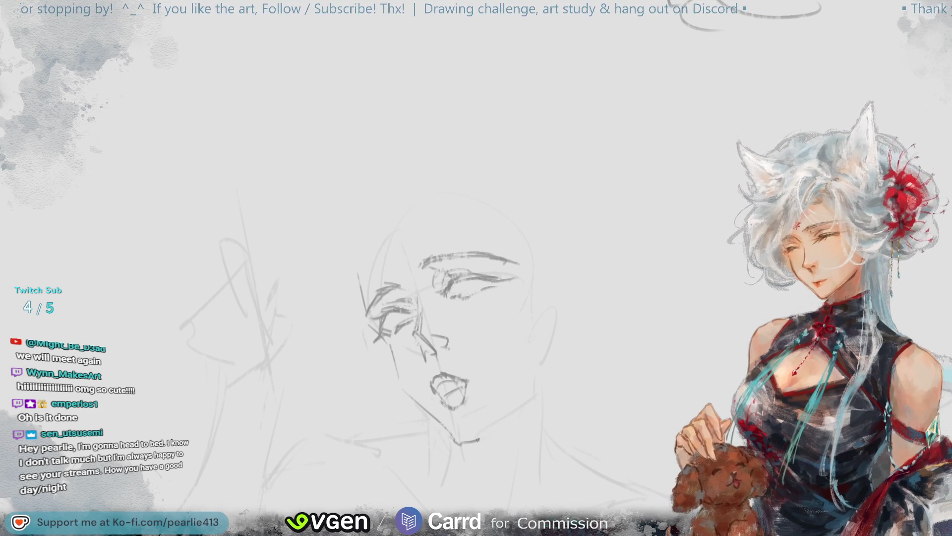
{"action": "key", "text": "ctrl+z"}
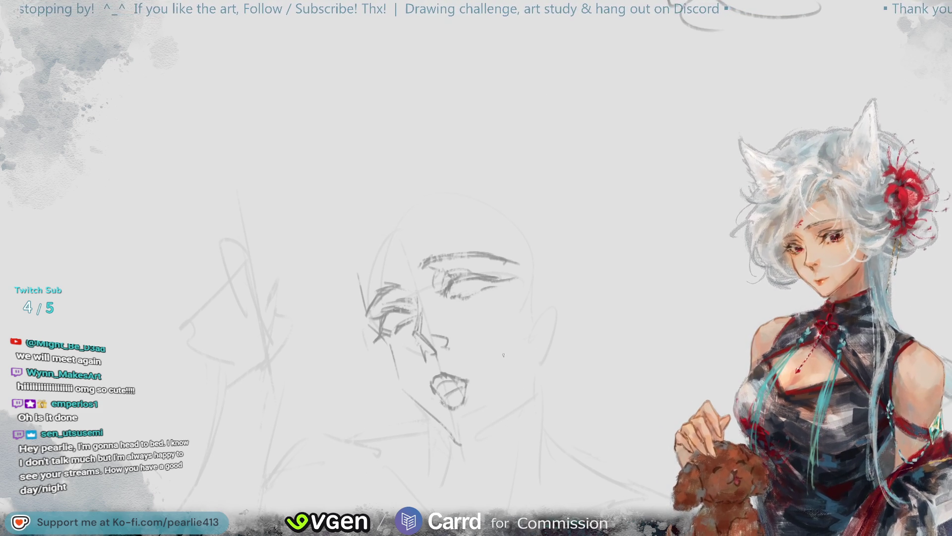
{"action": "key", "text": "ctrl+z"}
{"action": "left_click_drag", "start_coordinate": [433, 417], "coordinate": [418, 404]}
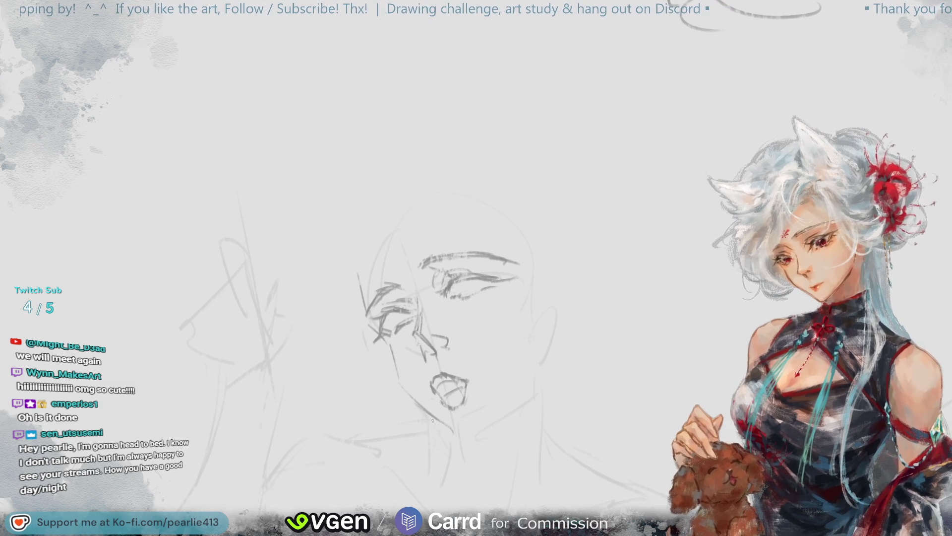
{"action": "key", "text": "ctrl+z"}
Try jaw and cheek lines near the ear, undo them, and lasso-select the mouth
{"action": "mouse_move", "coordinate": [452, 431]}
{"action": "left_mouse_down"}
{"action": "mouse_move", "coordinate": [460, 441]}
{"action": "mouse_move", "coordinate": [482, 431]}
{"action": "mouse_move", "coordinate": [536, 381]}
{"action": "left_mouse_up"}
{"action": "key", "text": "ctrl+z"}
{"action": "left_click_drag", "start_coordinate": [491, 427], "coordinate": [527, 383]}
{"action": "left_click_drag", "start_coordinate": [540, 318], "coordinate": [540, 356]}
{"action": "key", "text": "ctrl+z"}
{"action": "left_click_drag", "start_coordinate": [538, 318], "coordinate": [535, 362]}
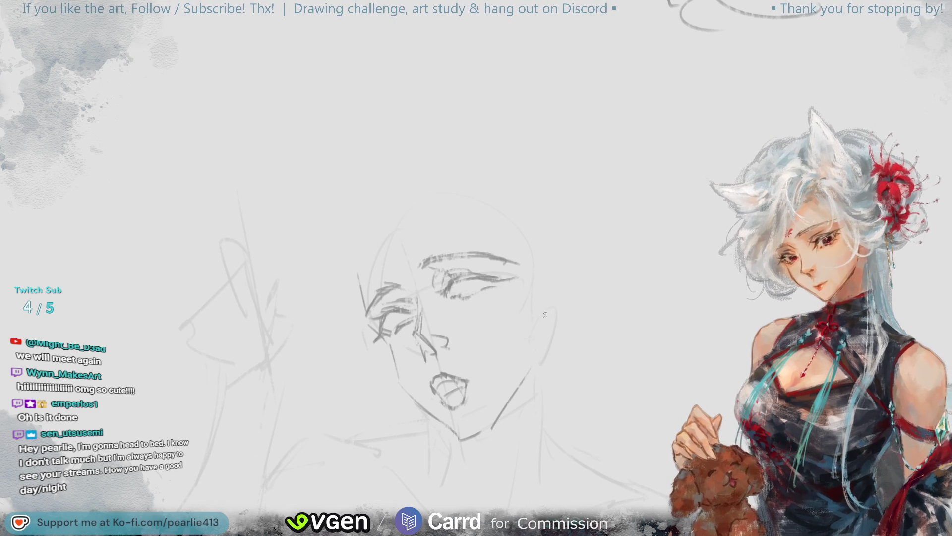
{"action": "left_click_drag", "start_coordinate": [537, 317], "coordinate": [536, 362]}
{"action": "key", "text": "ctrl+z"}
{"action": "key", "text": "ctrl+z"}
{"action": "key", "text": "ctrl+z"}
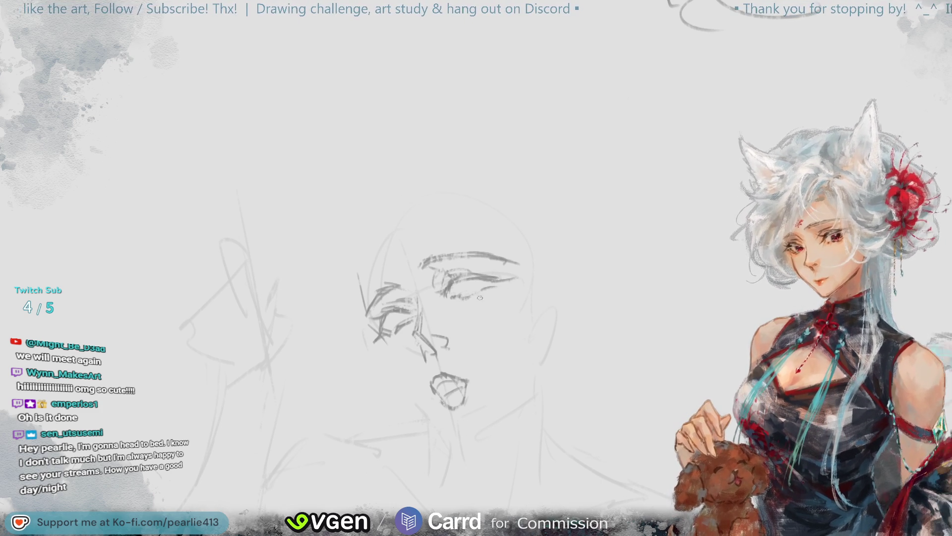
{"action": "mouse_move", "coordinate": [454, 359]}
{"action": "left_mouse_down"}
{"action": "mouse_move", "coordinate": [506, 383]}
{"action": "mouse_move", "coordinate": [478, 400]}
{"action": "left_mouse_up"}
Lasso the central face's open mouth and rotate it slightly clockwise with Ctrl+T, confirming with OK
{"action": "left_click", "coordinate": [497, 442]}
{"action": "left_click", "coordinate": [474, 443]}
{"action": "left_click", "coordinate": [334, 441]}
{"action": "mouse_move", "coordinate": [464, 363]}
{"action": "left_mouse_down"}
{"action": "mouse_move", "coordinate": [449, 372]}
{"action": "mouse_move", "coordinate": [507, 398]}
{"action": "left_mouse_up"}
{"action": "key", "text": "ctrl+t"}
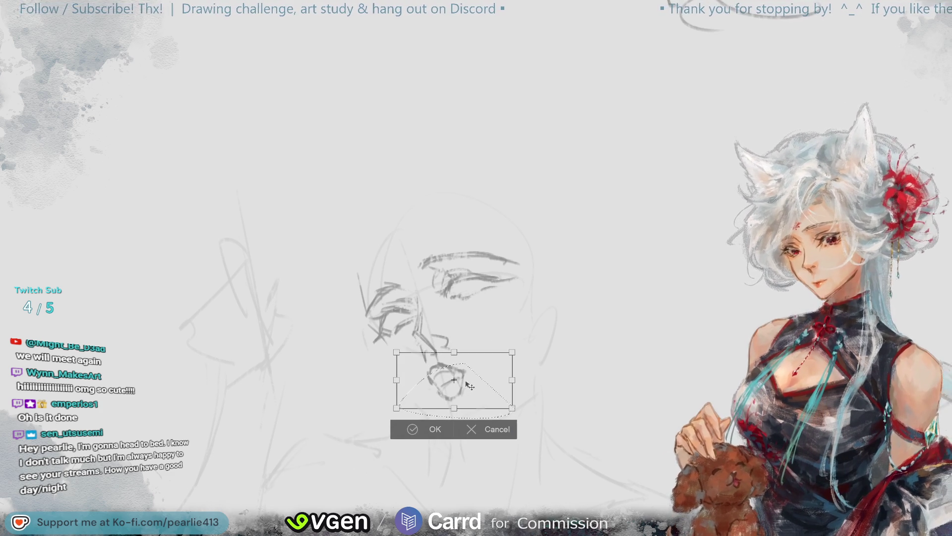
{"action": "left_click_drag", "start_coordinate": [519, 384], "coordinate": [518, 390]}
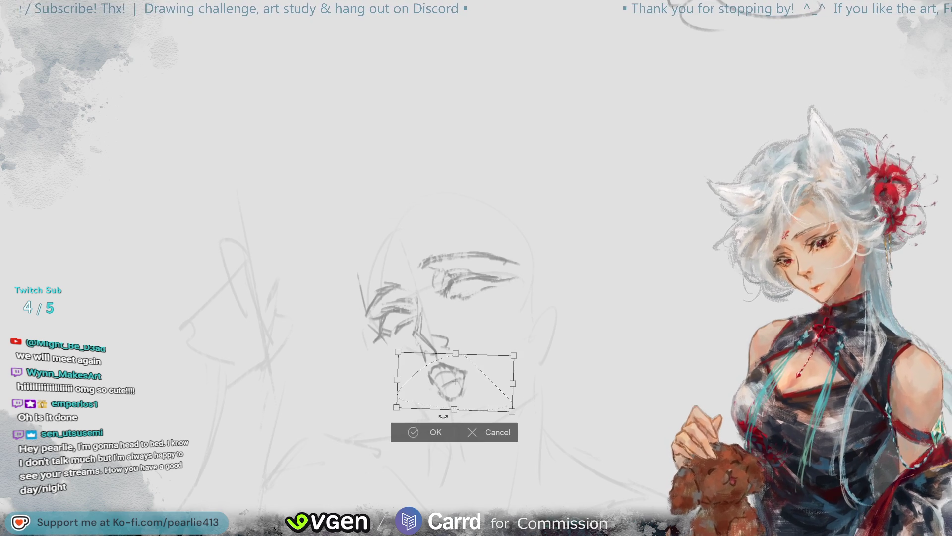
{"action": "left_click", "coordinate": [418, 435]}
{"action": "left_click", "coordinate": [340, 427]}
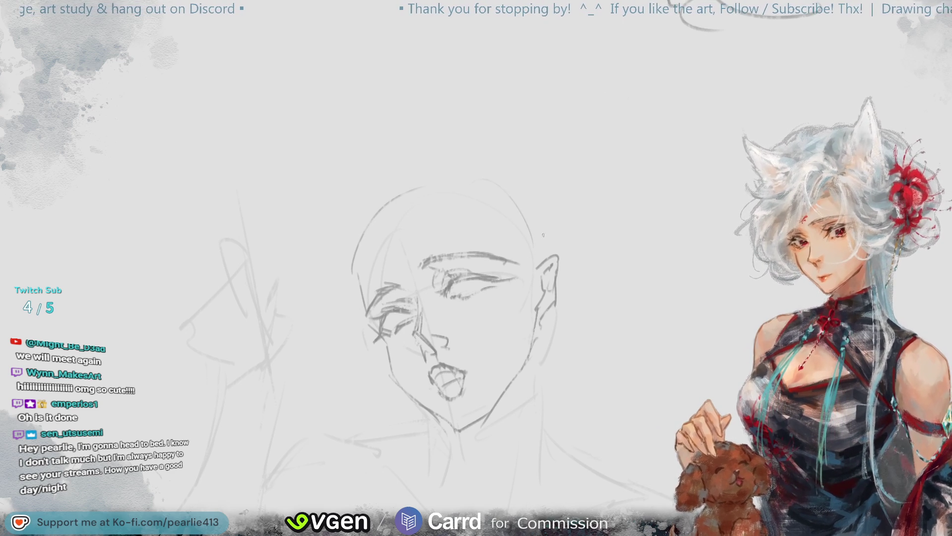
Mirror-check the central face, then lasso the ear and transform it to reshape and reposition it
{"action": "key", "text": "ctrl+minus"}
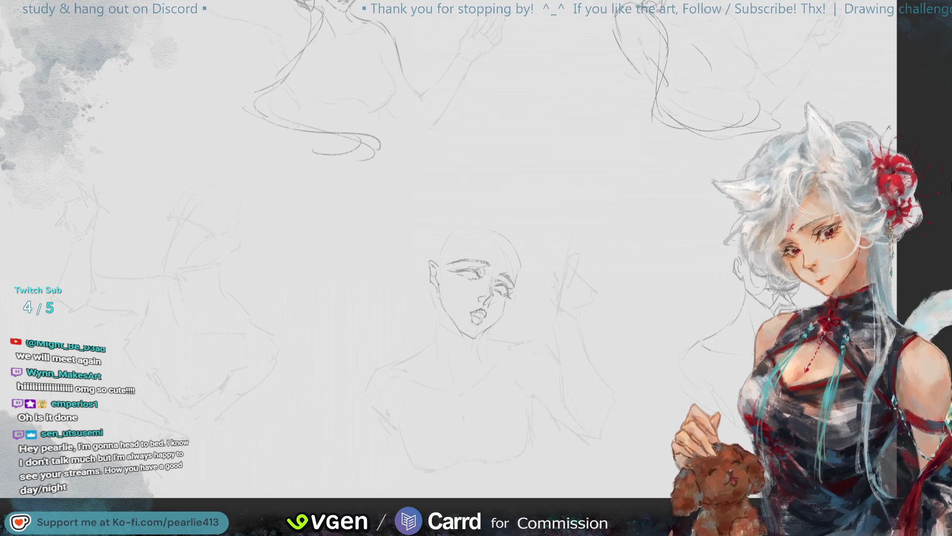
{"action": "key", "text": "m"}
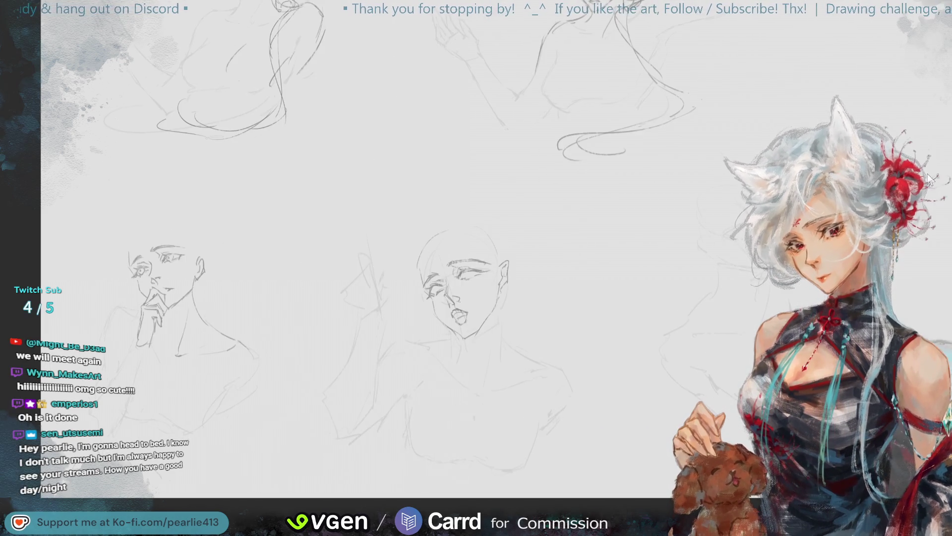
{"action": "key", "text": "ctrl+plus"}
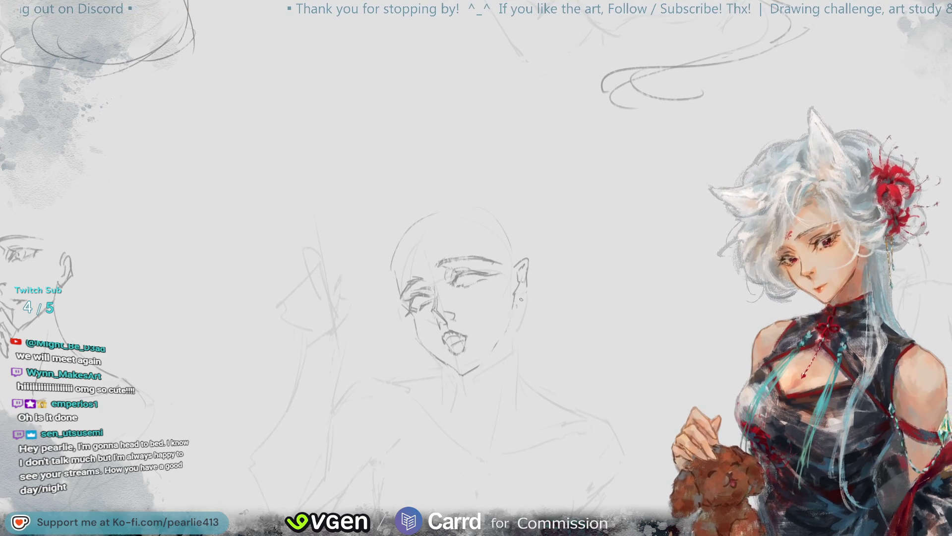
{"action": "mouse_move", "coordinate": [542, 254]}
{"action": "left_mouse_down"}
{"action": "mouse_move", "coordinate": [516, 251]}
{"action": "mouse_move", "coordinate": [542, 278]}
{"action": "mouse_move", "coordinate": [536, 304]}
{"action": "left_mouse_up"}
{"action": "key", "text": "ctrl+t"}
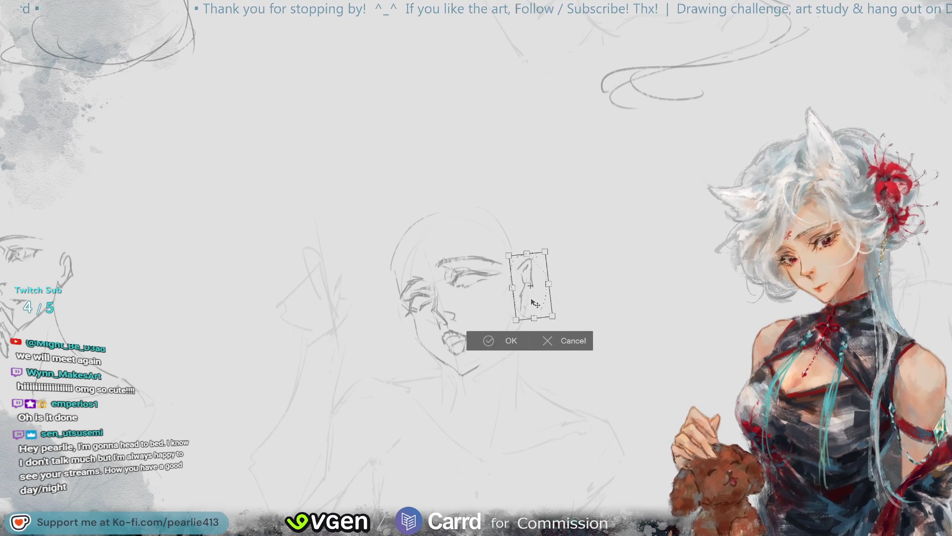
{"action": "key", "text": "Return"}
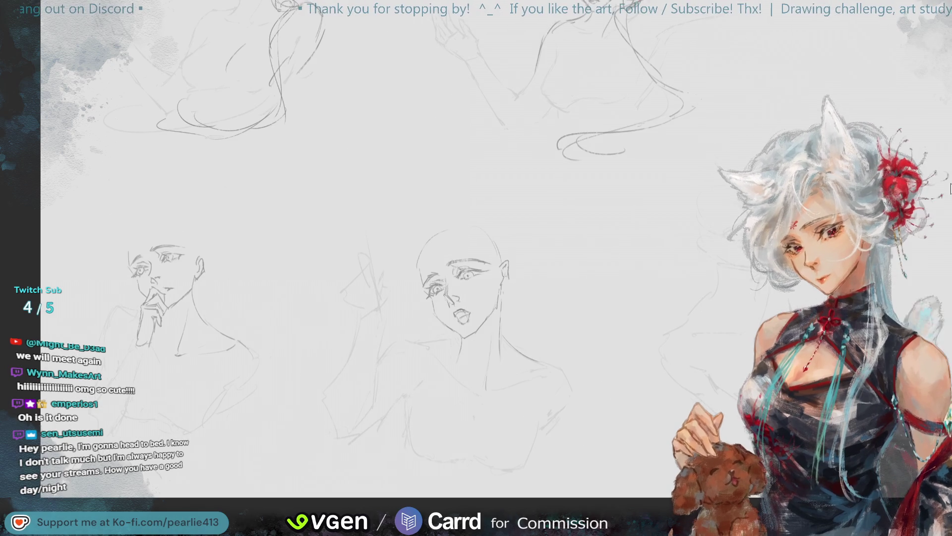
{"action": "key", "text": "ctrl+plus"}
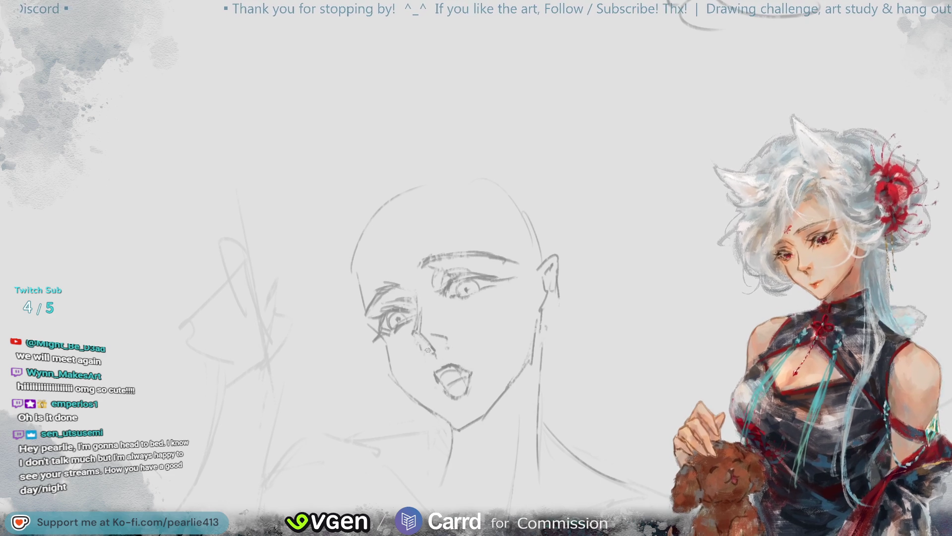
Darken the nose line on the central face, then pan to show the shoulders below it
{"action": "left_click_drag", "start_coordinate": [426, 345], "coordinate": [435, 361]}
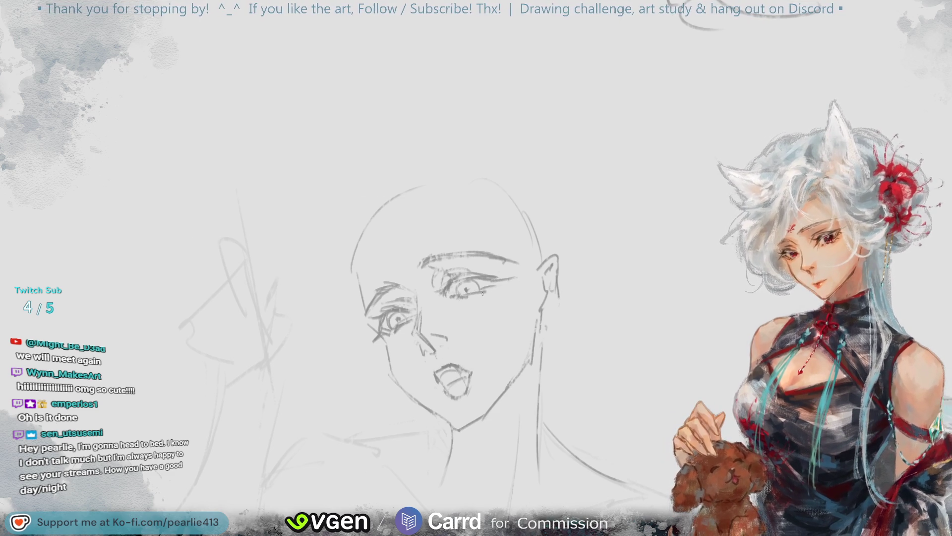
{"action": "key", "text": "ctrl+minus"}
{"action": "key", "text": "ctrl+minus"}
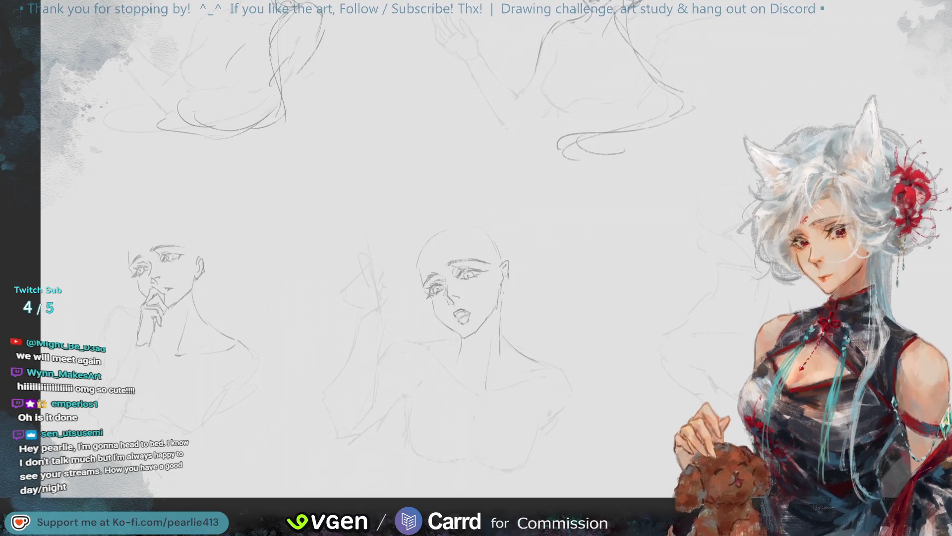
{"action": "key", "text": "ctrl+plus"}
{"action": "key", "text": "ctrl+plus"}
{"action": "key", "text": "ctrl+plus"}
{"action": "left_click_drag", "start_coordinate": [910, 68], "coordinate": [883, 9]}
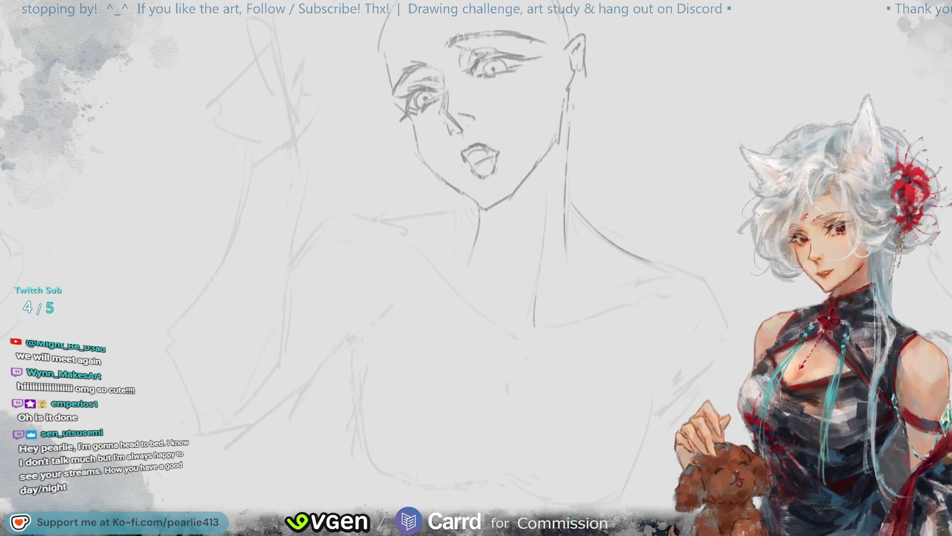
{"action": "left_click_drag", "start_coordinate": [908, 74], "coordinate": [833, 76]}
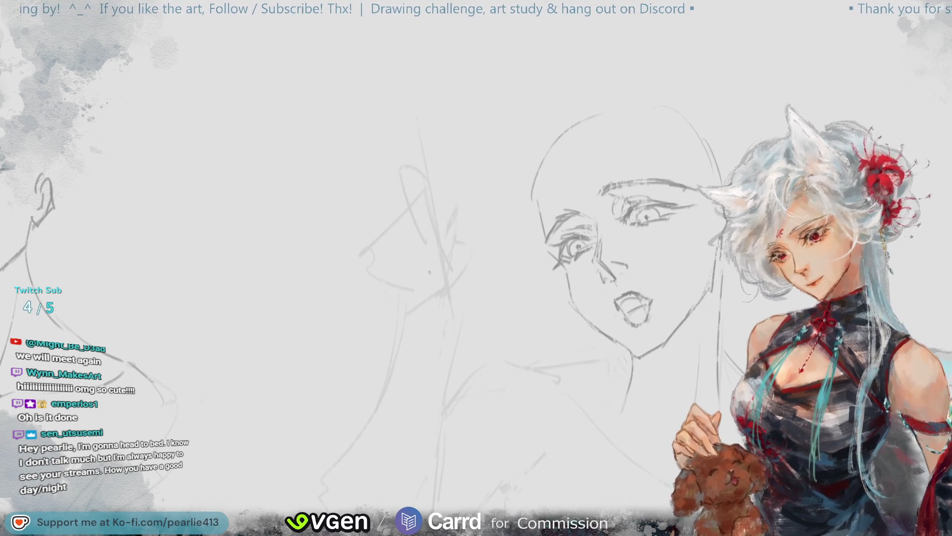
Sketch pointed finger shapes beside the open-mouthed face, undoing and redrawing the strokes below
{"action": "mouse_move", "coordinate": [461, 205]}
{"action": "left_mouse_down"}
{"action": "mouse_move", "coordinate": [444, 230]}
{"action": "mouse_move", "coordinate": [462, 232]}
{"action": "left_mouse_up"}
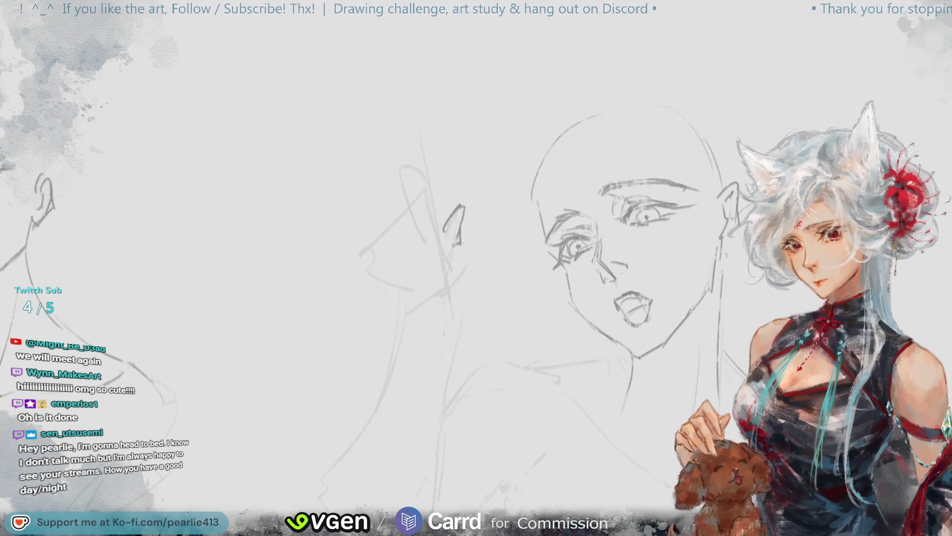
{"action": "left_click_drag", "start_coordinate": [453, 233], "coordinate": [473, 262]}
{"action": "key", "text": "ctrl+z"}
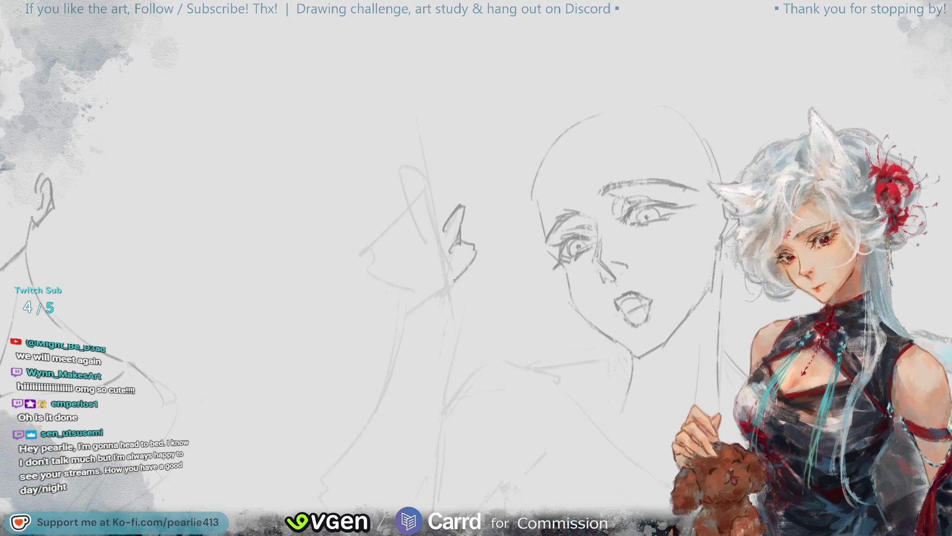
{"action": "left_click_drag", "start_coordinate": [465, 241], "coordinate": [467, 281]}
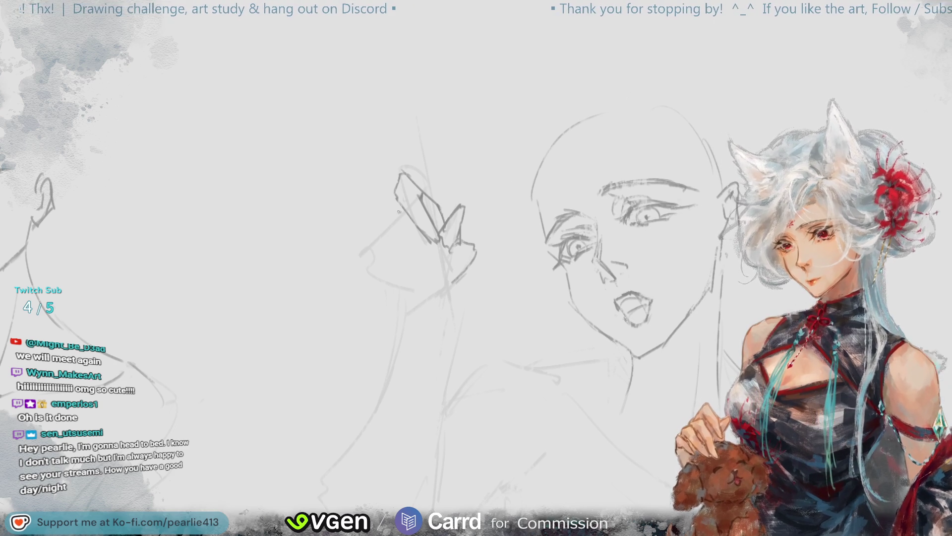
With the view flipped, draw two fingers, the hand's edge and the forearm line
{"action": "key", "text": "ctrl+z"}
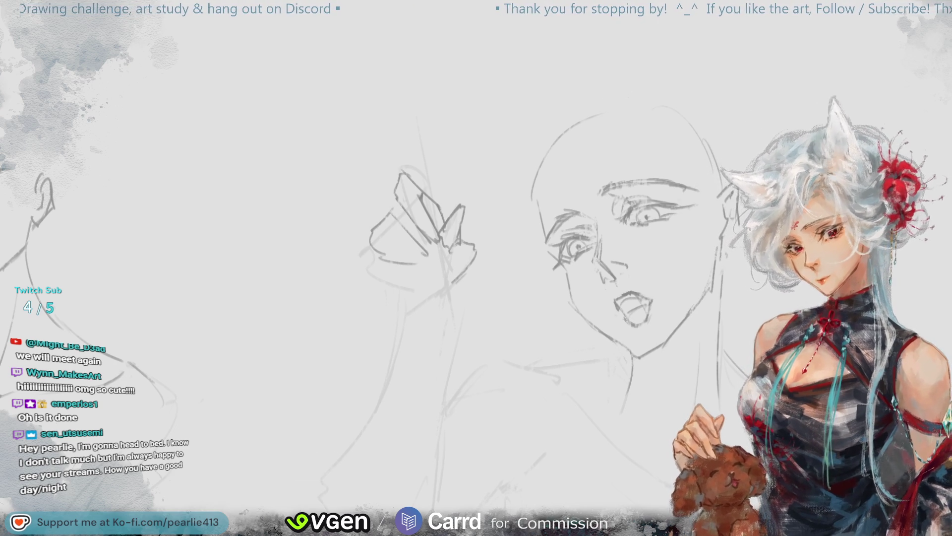
{"action": "key", "text": "h"}
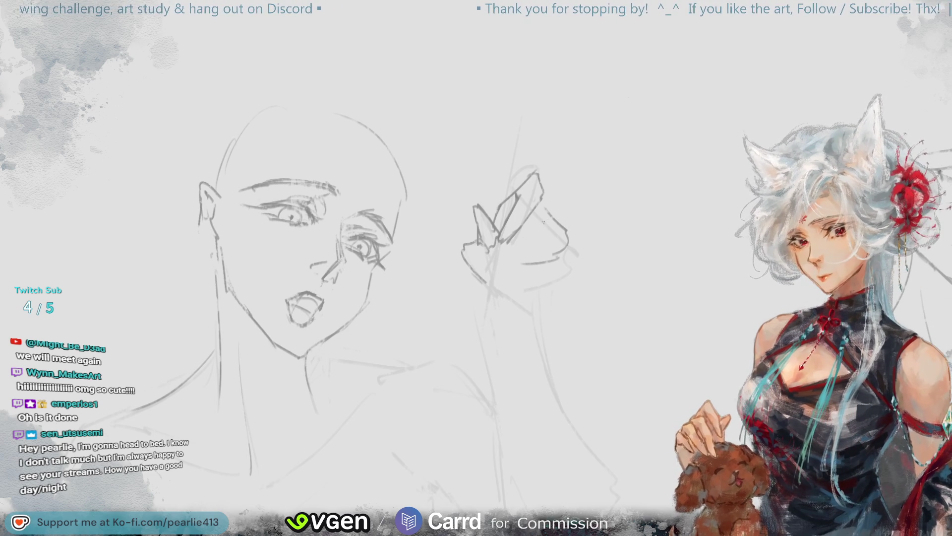
{"action": "left_click_drag", "start_coordinate": [545, 215], "coordinate": [523, 259]}
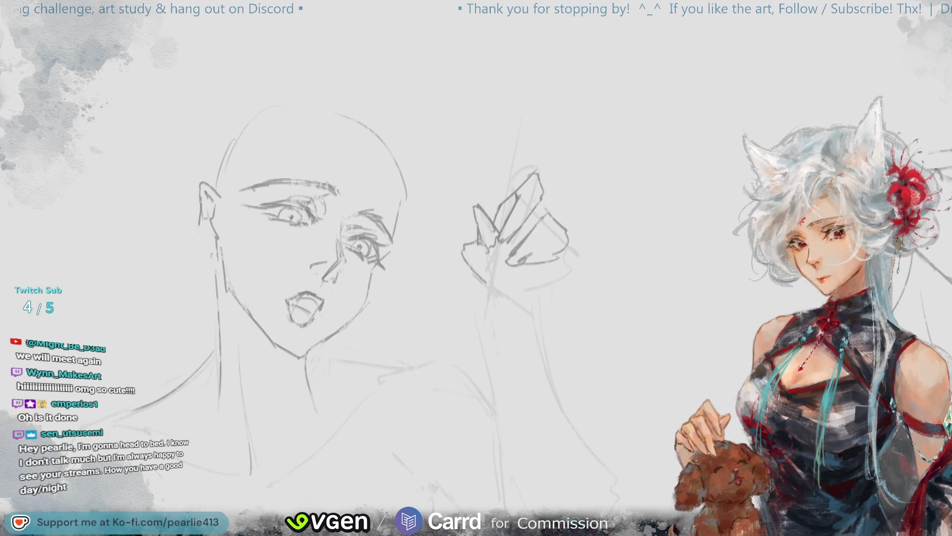
{"action": "mouse_move", "coordinate": [568, 250]}
{"action": "left_mouse_down"}
{"action": "mouse_move", "coordinate": [540, 268]}
{"action": "mouse_move", "coordinate": [580, 271]}
{"action": "mouse_move", "coordinate": [524, 278]}
{"action": "mouse_move", "coordinate": [514, 294]}
{"action": "mouse_move", "coordinate": [480, 284]}
{"action": "mouse_move", "coordinate": [524, 295]}
{"action": "left_mouse_up"}
{"action": "left_click_drag", "start_coordinate": [558, 402], "coordinate": [531, 297]}
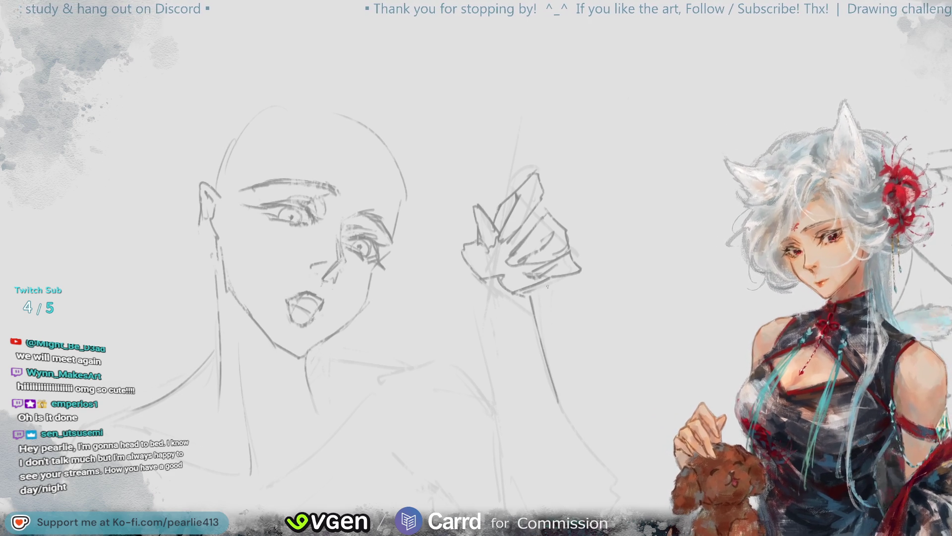
{"action": "key", "text": "ctrl+minus"}
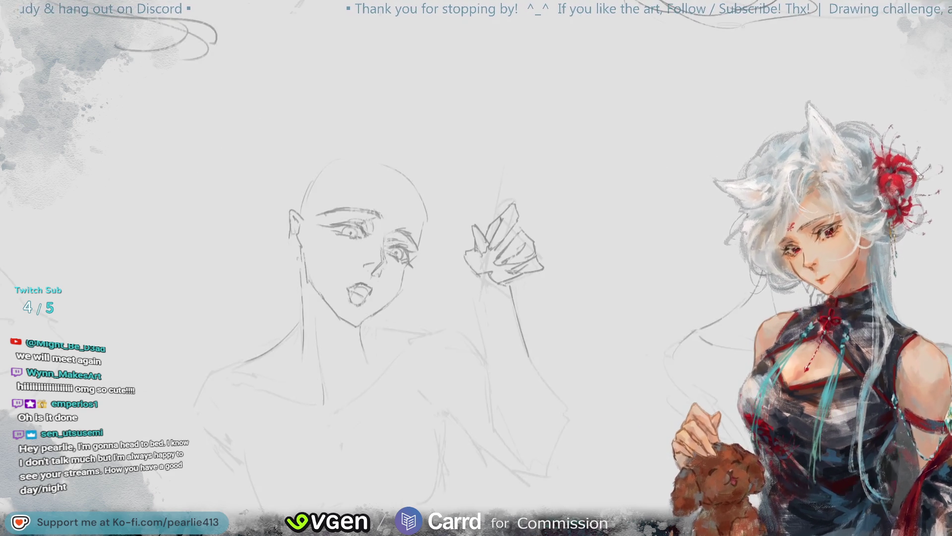
{"action": "key", "text": "ctrl+minus"}
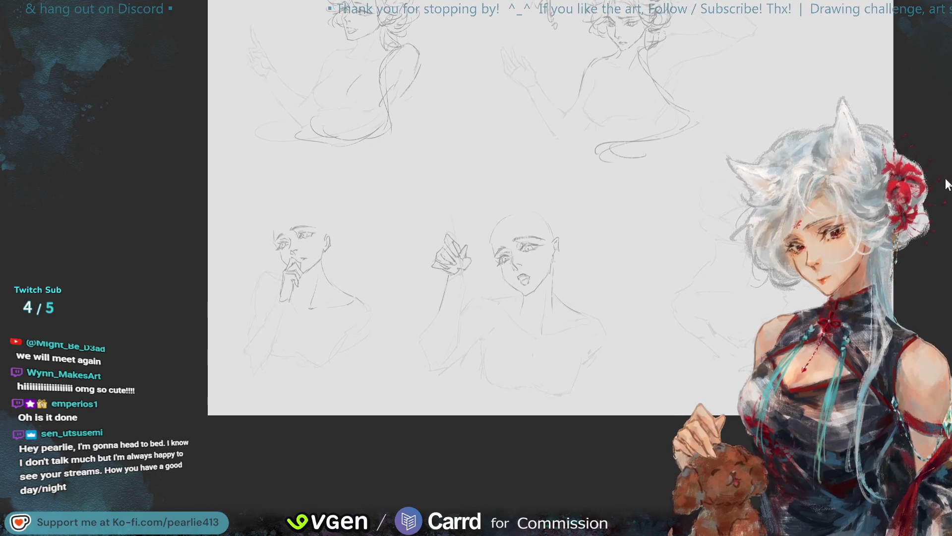
Zoom in and pan across the sketches to frame the raised arm down to the elbow
{"action": "key", "text": "ctrl+plus"}
{"action": "left_click_drag", "start_coordinate": [409, 355], "coordinate": [461, 283]}
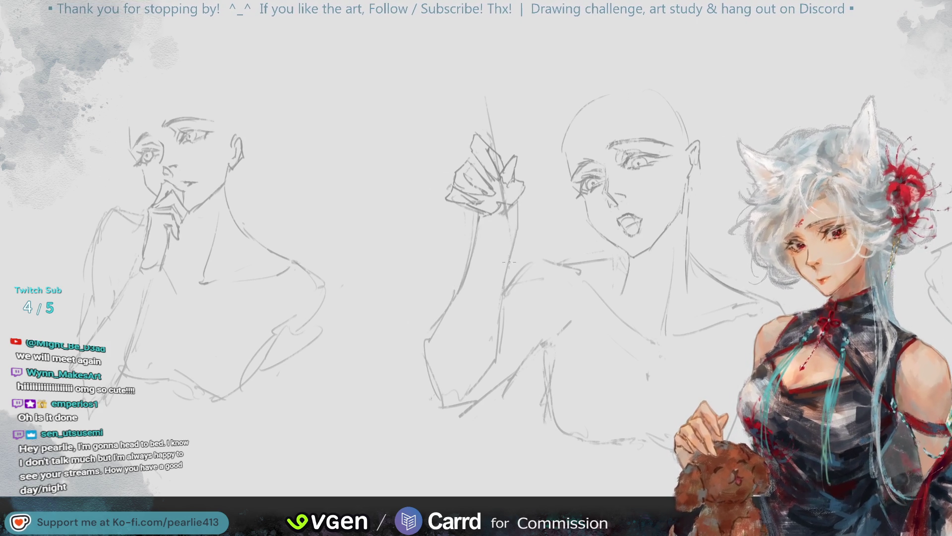
{"action": "scroll", "coordinate": [476, 267], "scroll_direction": "right", "scroll_amount": 5}
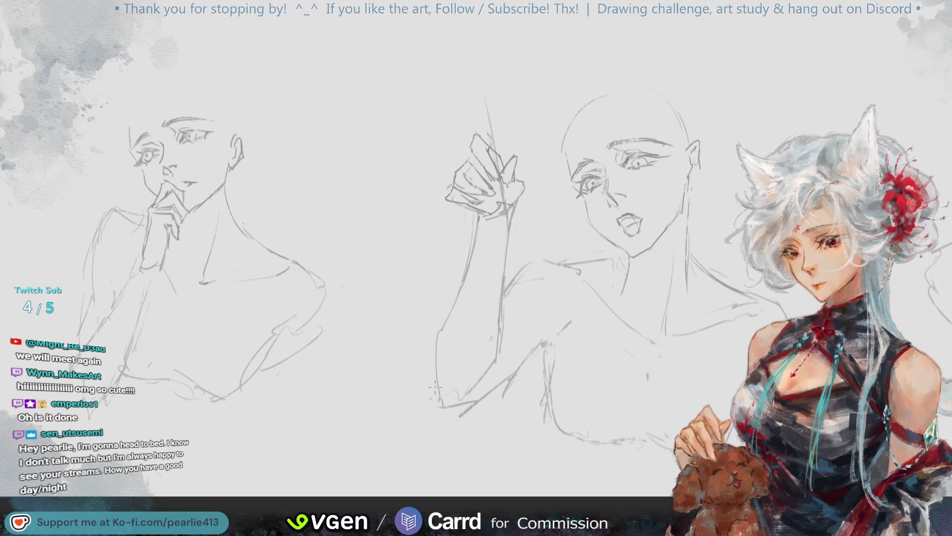
Add short lines at the elbow and briefly mirror the view to check the sketches
{"action": "left_click_drag", "start_coordinate": [444, 389], "coordinate": [461, 401]}
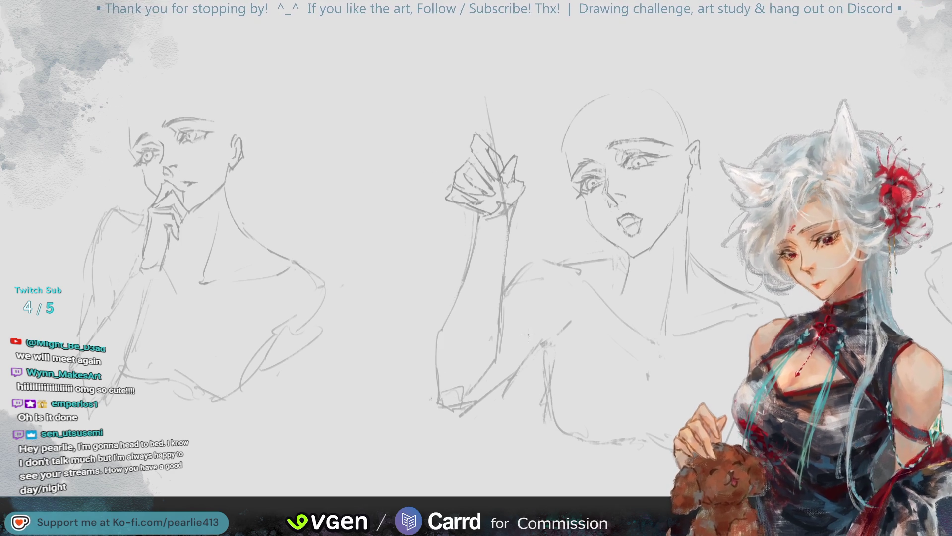
{"action": "key", "text": "ctrl+minus"}
{"action": "key", "text": "m"}
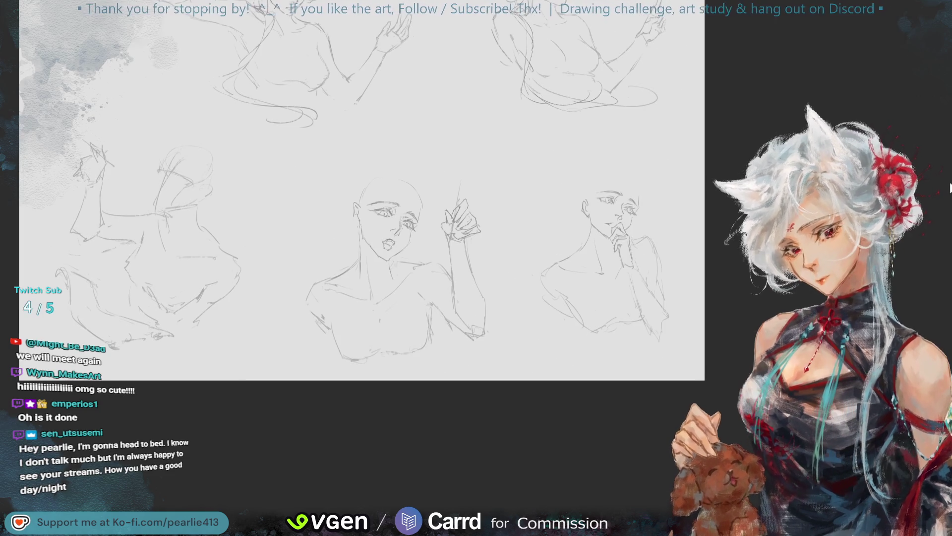
{"action": "key", "text": "m"}
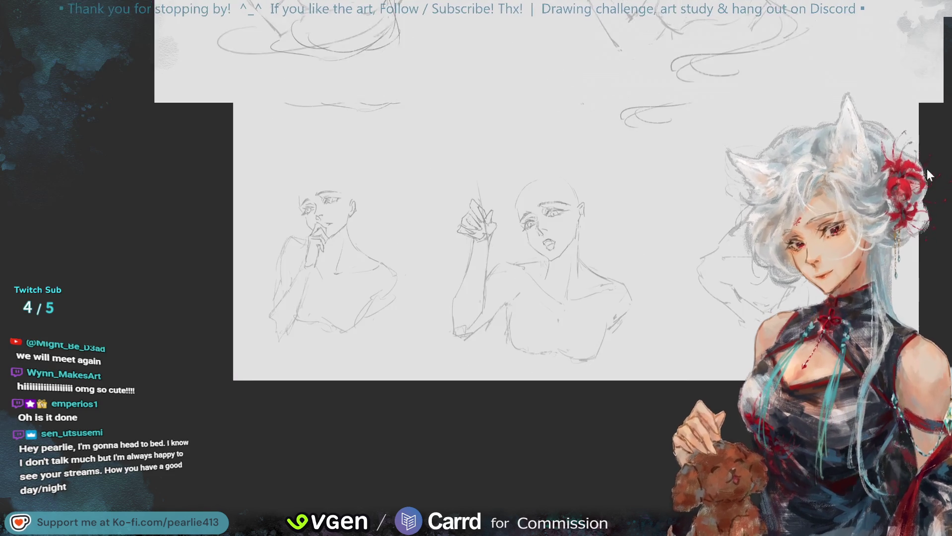
{"action": "key", "text": "ctrl+plus"}
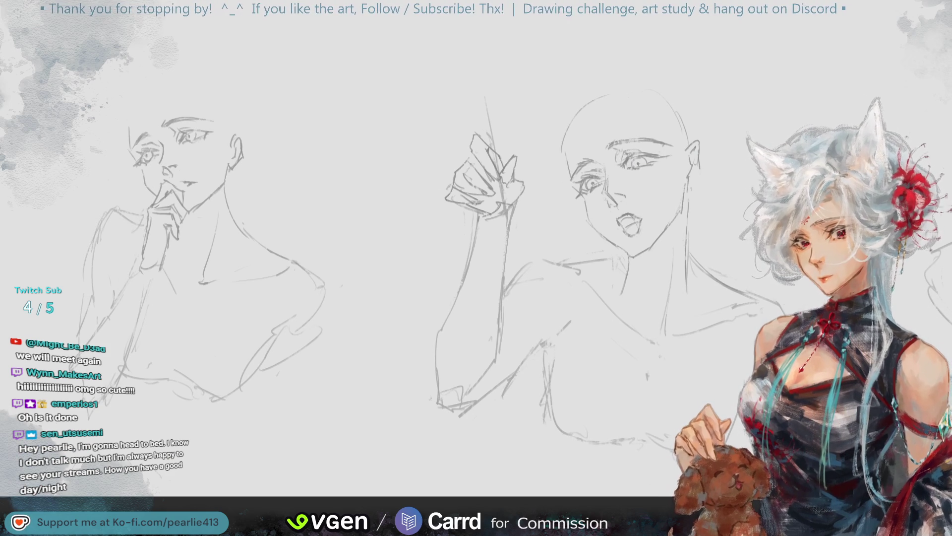
Flip the canvas view horizontally and pan to the open-mouthed bust
{"action": "mouse_move", "coordinate": [630, 248]}
{"action": "left_mouse_down"}
{"action": "mouse_move", "coordinate": [580, 253]}
{"action": "mouse_move", "coordinate": [372, 347]}
{"action": "left_mouse_up"}
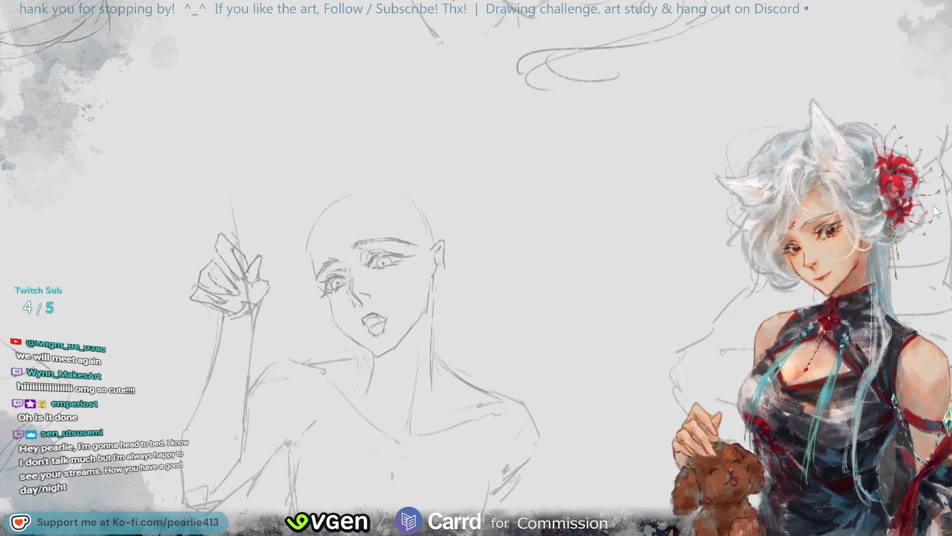
{"action": "left_click_drag", "start_coordinate": [929, 74], "coordinate": [939, 58]}
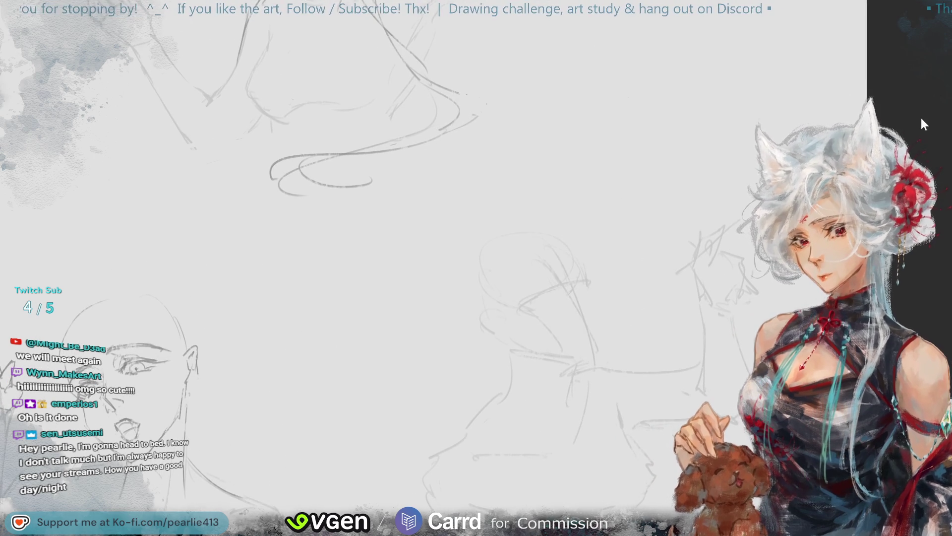
{"action": "key", "text": "m"}
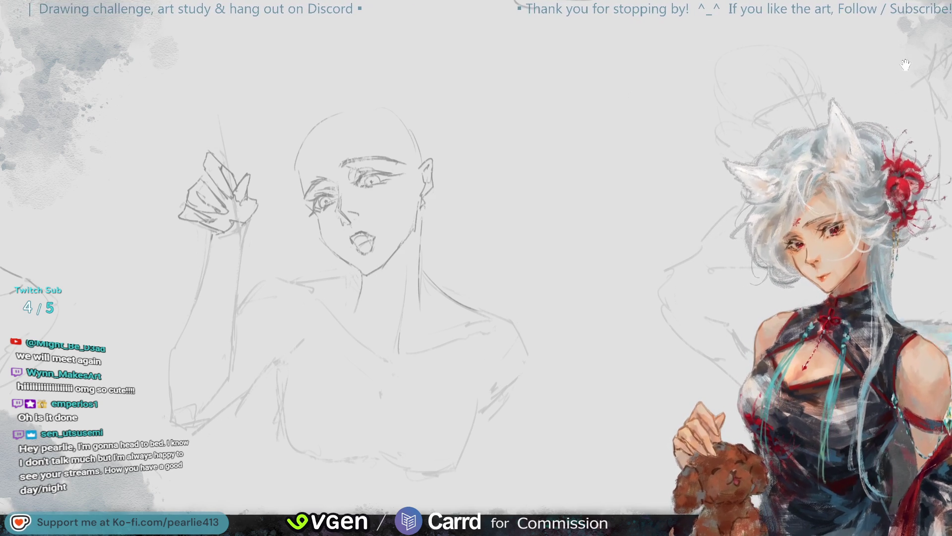
{"action": "scroll", "coordinate": [929, 70], "scroll_direction": "up", "scroll_amount": 3}
{"action": "scroll", "coordinate": [929, 70], "scroll_direction": "right", "scroll_amount": 5}
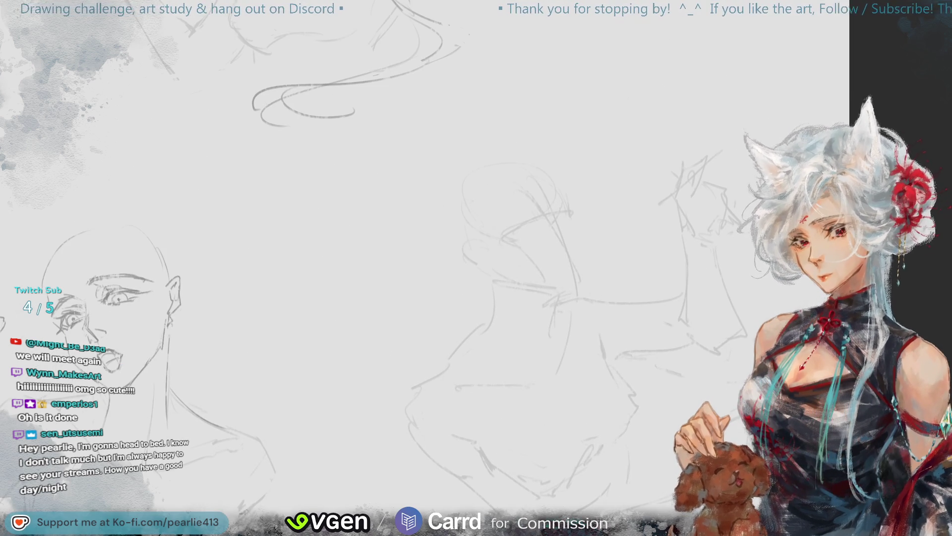
Make the rough sketch fainter and draw the brow and nose line of the middle profile face
{"action": "key", "text": "h"}
{"action": "mouse_move", "coordinate": [933, 165]}
{"action": "left_mouse_down"}
{"action": "mouse_move", "coordinate": [899, 65]}
{"action": "mouse_move", "coordinate": [930, 215]}
{"action": "left_mouse_up"}
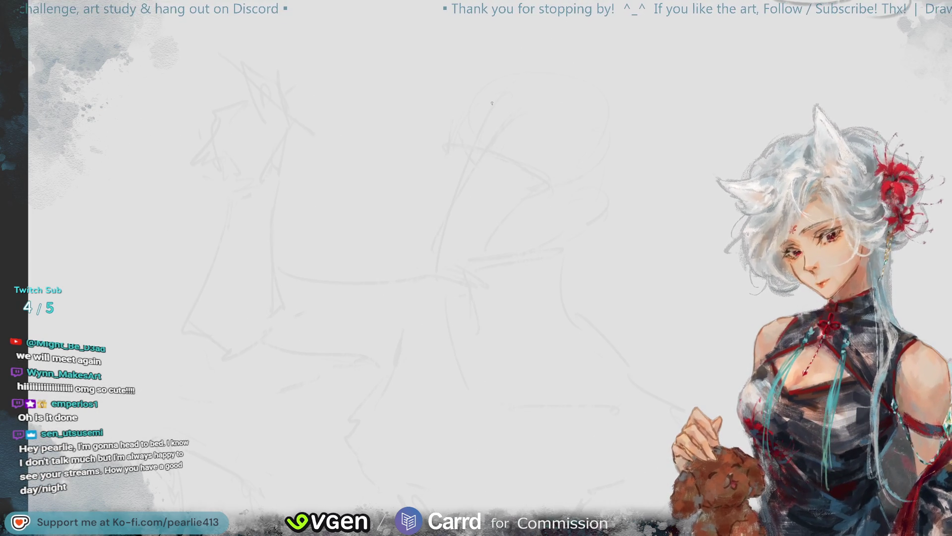
{"action": "left_click_drag", "start_coordinate": [470, 123], "coordinate": [472, 167]}
{"action": "key", "text": "ctrl+z"}
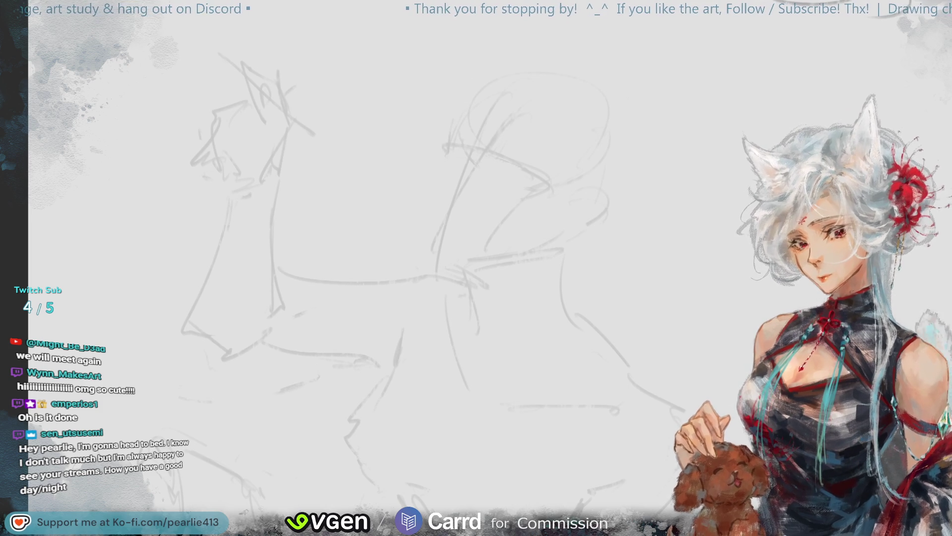
{"action": "left_click", "coordinate": [930, 214]}
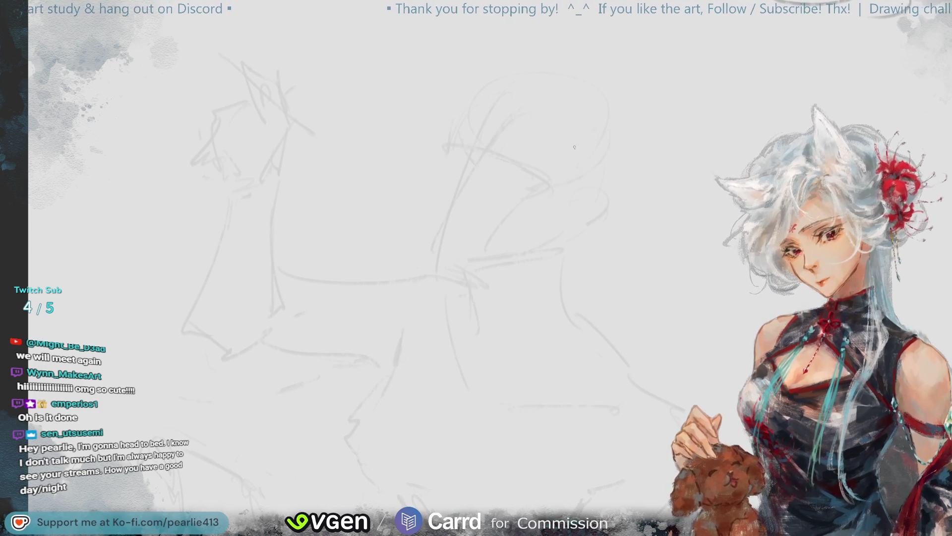
{"action": "mouse_move", "coordinate": [470, 121]}
{"action": "left_mouse_down"}
{"action": "mouse_move", "coordinate": [472, 148]}
{"action": "mouse_move", "coordinate": [440, 176]}
{"action": "mouse_move", "coordinate": [448, 199]}
{"action": "left_mouse_up"}
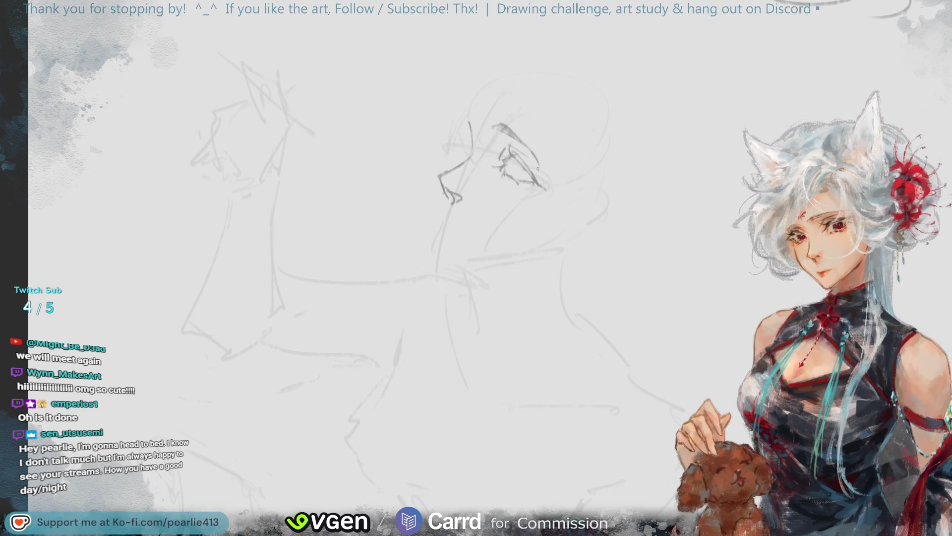
Darken and extend the line above the eye, and sketch the eye's corner
{"action": "left_click_drag", "start_coordinate": [500, 127], "coordinate": [548, 167]}
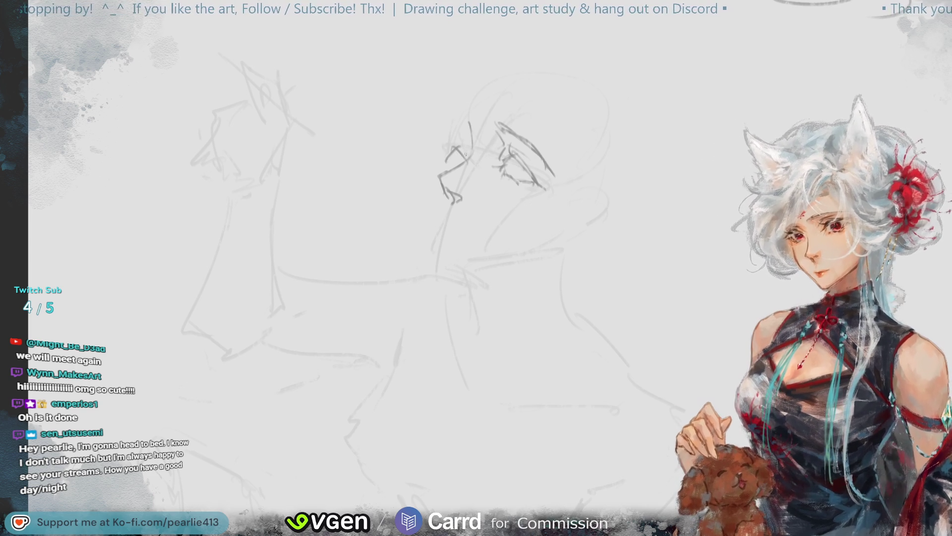
{"action": "mouse_move", "coordinate": [452, 158]}
{"action": "left_mouse_down"}
{"action": "mouse_move", "coordinate": [466, 148]}
{"action": "mouse_move", "coordinate": [453, 157]}
{"action": "left_mouse_up"}
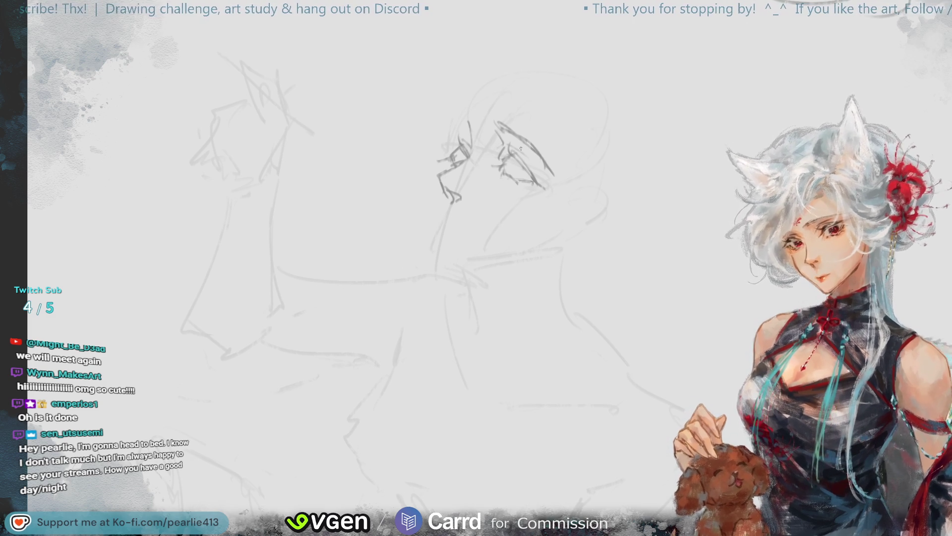
Shape the eye with an arc and short strokes, redrawing the line above it
{"action": "left_click_drag", "start_coordinate": [467, 121], "coordinate": [448, 133]}
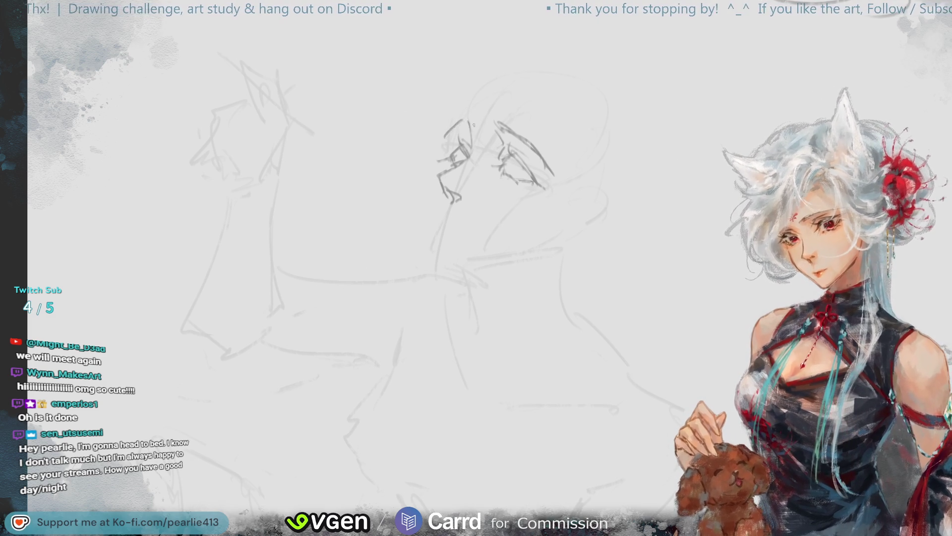
{"action": "left_click_drag", "start_coordinate": [467, 125], "coordinate": [453, 133]}
{"action": "key", "text": "ctrl+z"}
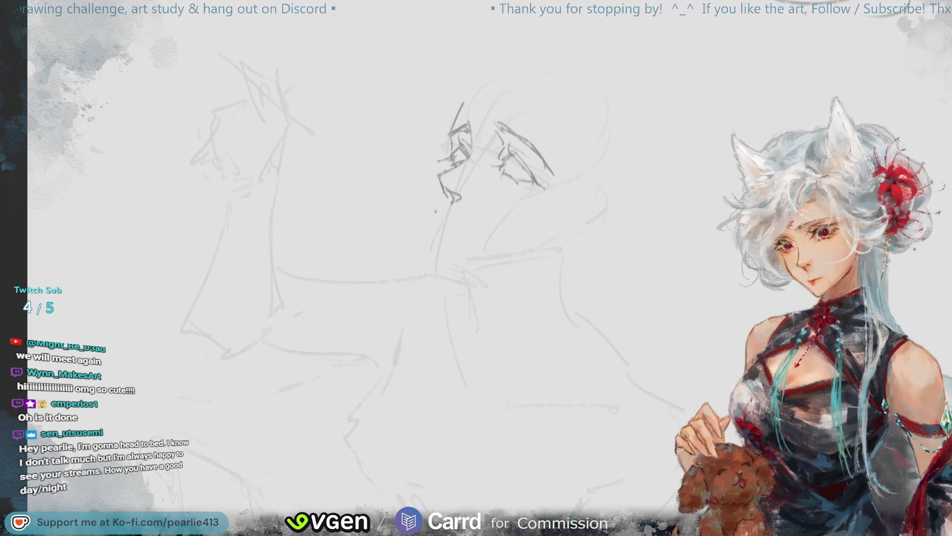
{"action": "left_click_drag", "start_coordinate": [458, 105], "coordinate": [443, 178]}
Shorten the line below the nose and draw the open mouth with a darker lower lip
{"action": "key", "text": "ctrl+z"}
{"action": "key", "text": "ctrl+z"}
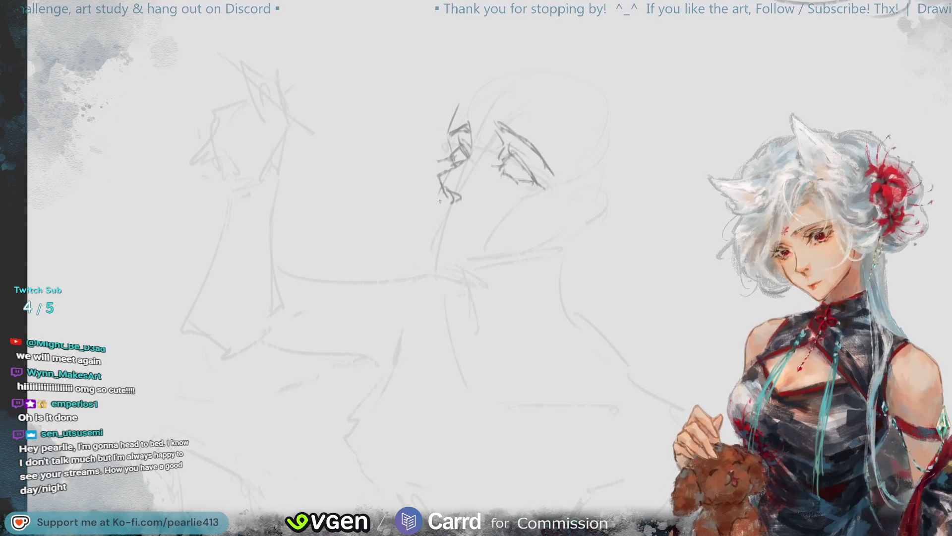
{"action": "key", "text": "ctrl+z"}
{"action": "left_click_drag", "start_coordinate": [439, 201], "coordinate": [440, 256]}
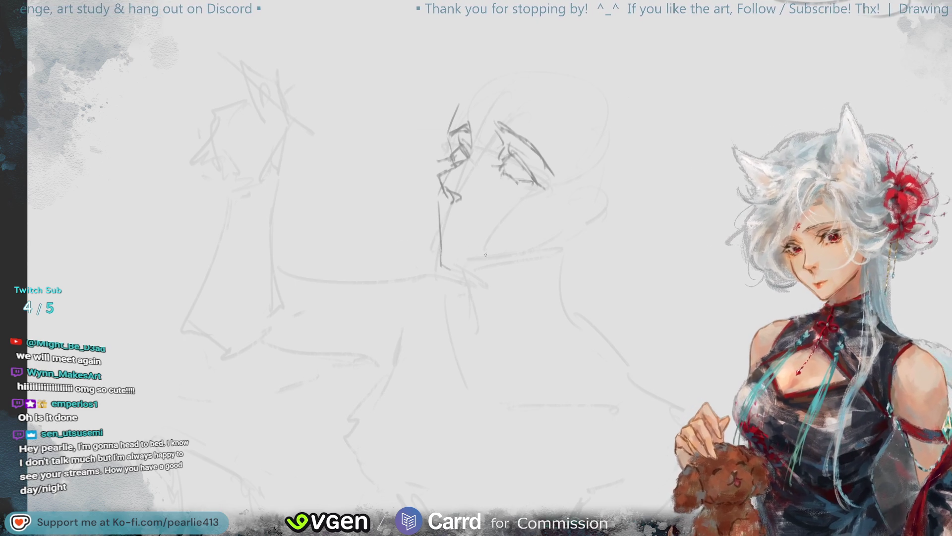
{"action": "left_click_drag", "start_coordinate": [451, 216], "coordinate": [475, 245]}
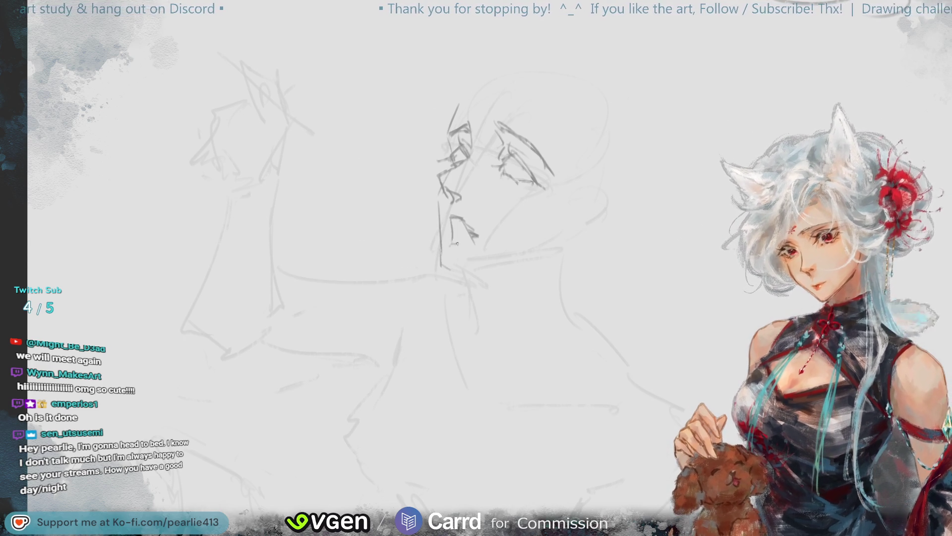
{"action": "left_click_drag", "start_coordinate": [459, 243], "coordinate": [477, 237]}
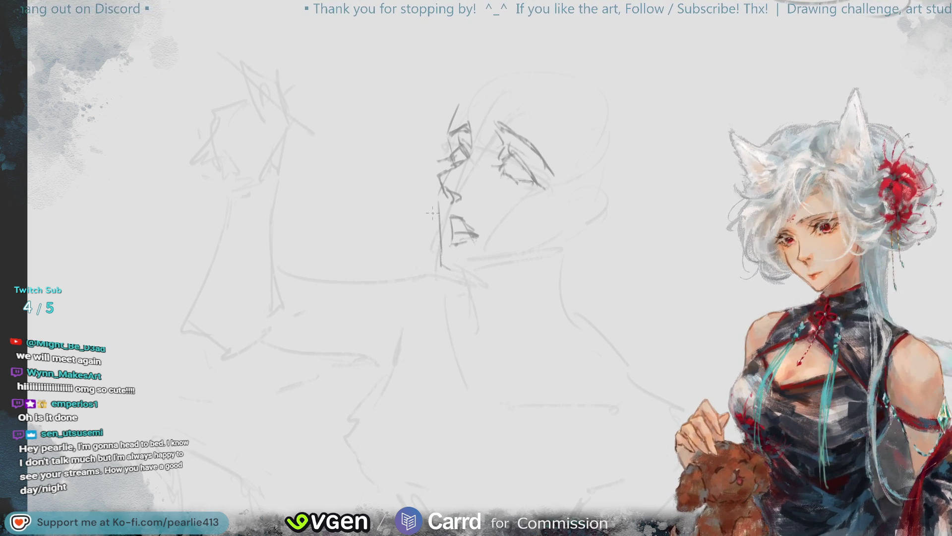
Redraw the chin and jaw line, retrying until it ends cleanly at the chin
{"action": "key", "text": "ctrl+z"}
{"action": "key", "text": "ctrl+z"}
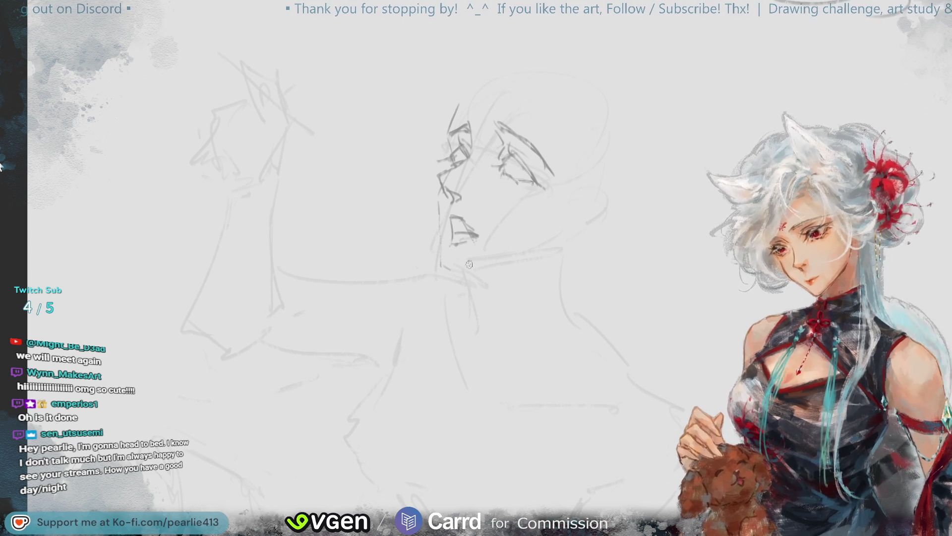
{"action": "key", "text": "ctrl+z"}
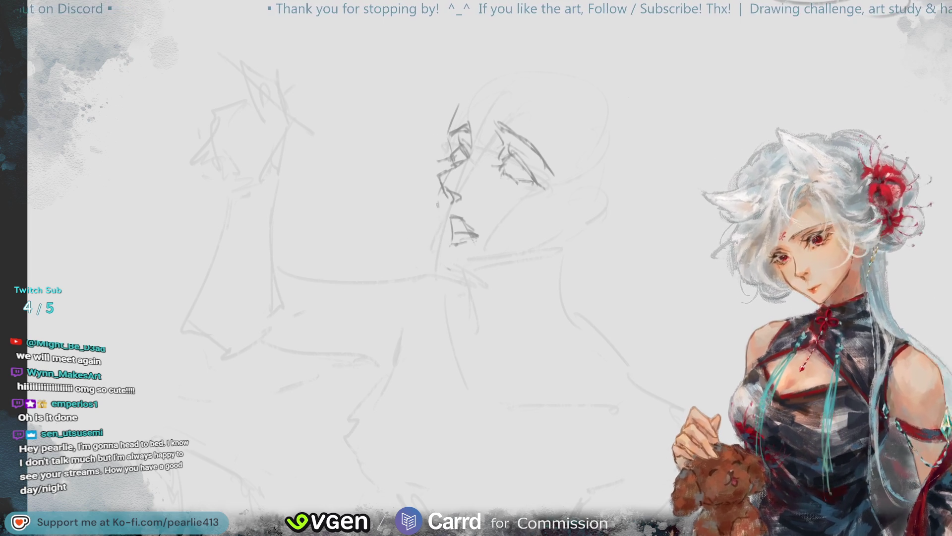
{"action": "left_click_drag", "start_coordinate": [439, 199], "coordinate": [448, 254]}
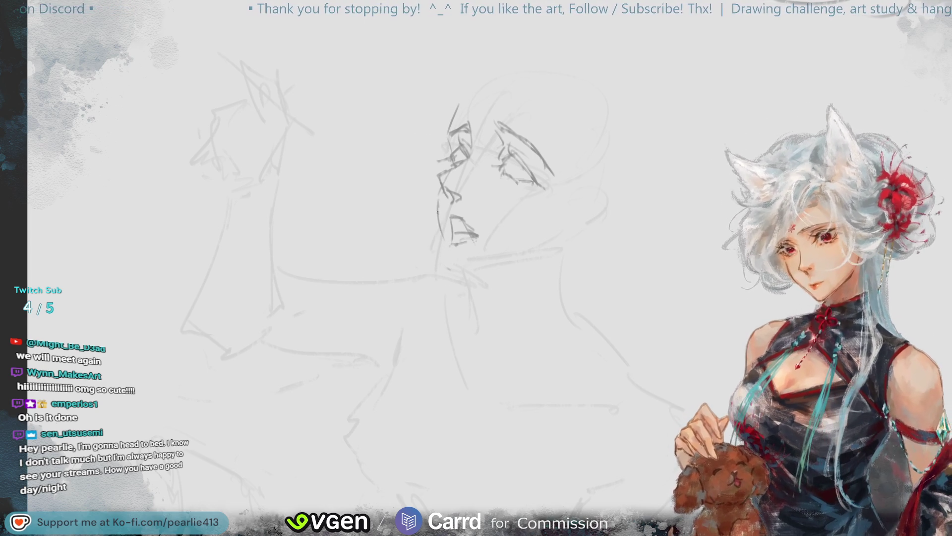
{"action": "key", "text": "ctrl+z"}
{"action": "mouse_move", "coordinate": [439, 195]}
{"action": "left_mouse_down"}
{"action": "mouse_move", "coordinate": [444, 268]}
{"action": "mouse_move", "coordinate": [499, 267]}
{"action": "mouse_move", "coordinate": [498, 291]}
{"action": "mouse_move", "coordinate": [542, 256]}
{"action": "left_mouse_up"}
{"action": "key", "text": "ctrl+z"}
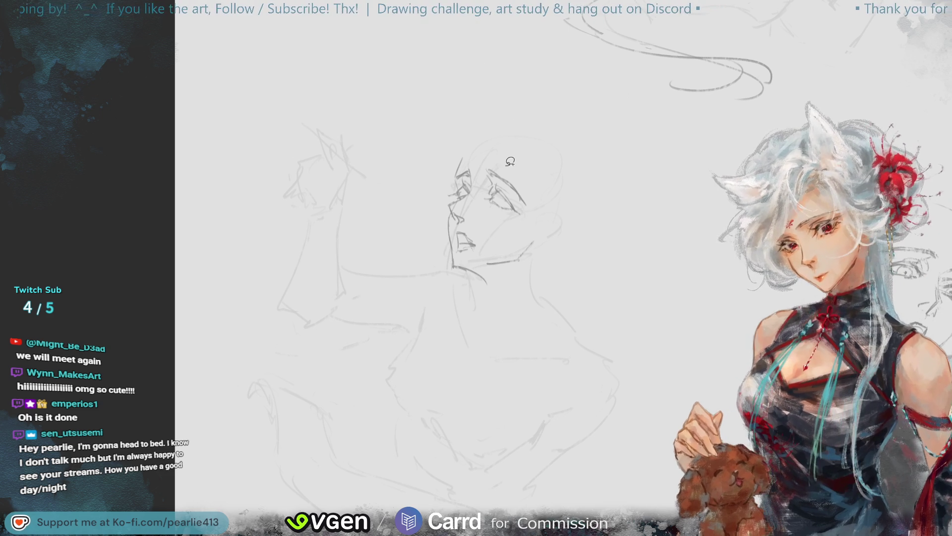
Lasso the upper face around the eye and rotate it slightly with Transform
{"action": "mouse_move", "coordinate": [486, 175]}
{"action": "left_mouse_down"}
{"action": "mouse_move", "coordinate": [547, 201]}
{"action": "mouse_move", "coordinate": [578, 184]}
{"action": "left_mouse_up"}
{"action": "left_click", "coordinate": [568, 249]}
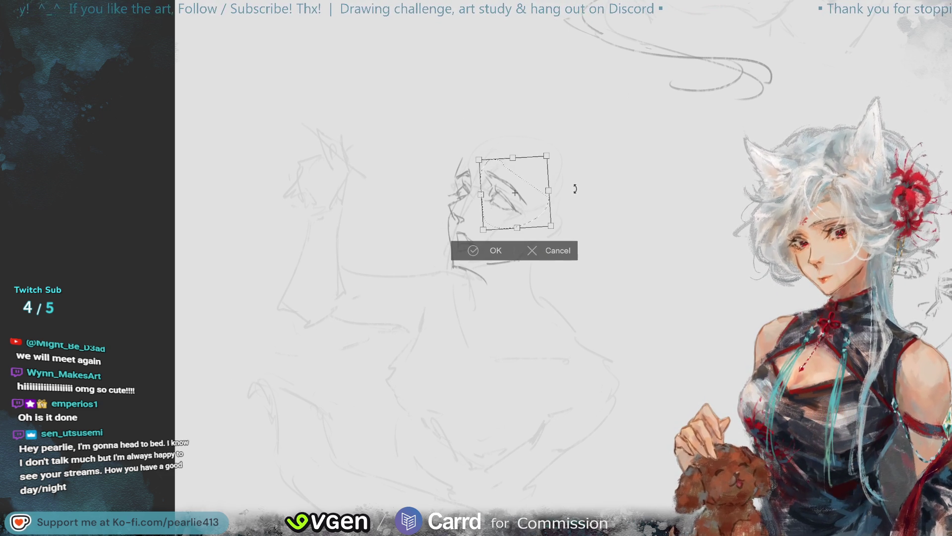
{"action": "left_click", "coordinate": [487, 250]}
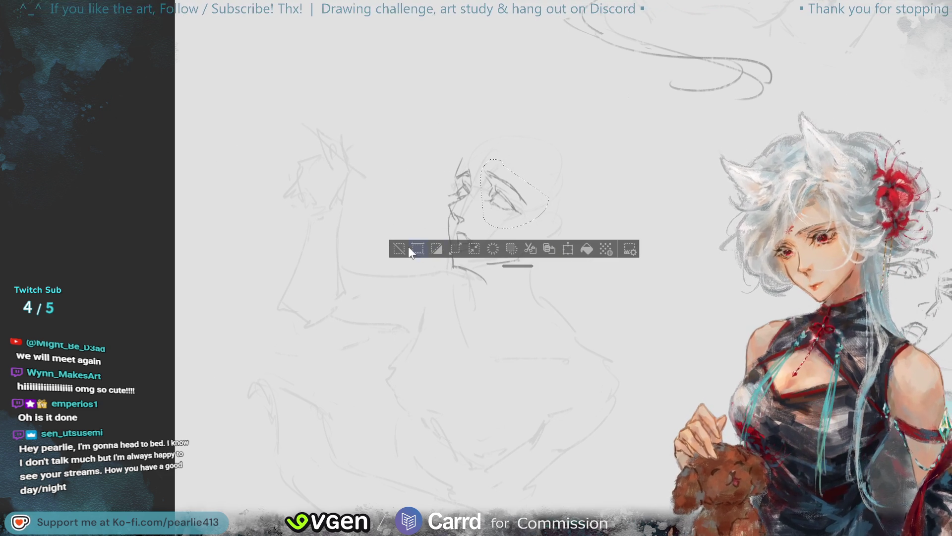
Sketch an ear behind the profile face's jaw, then view the whole sheet fitted and mirrored
{"action": "left_click", "coordinate": [419, 248]}
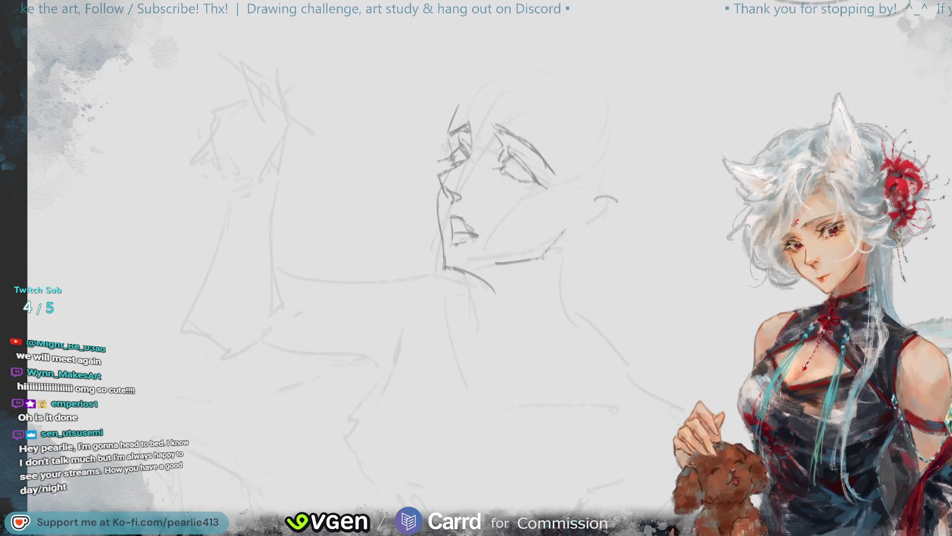
{"action": "left_click_drag", "start_coordinate": [595, 233], "coordinate": [569, 232]}
{"action": "left_click_drag", "start_coordinate": [596, 200], "coordinate": [569, 224]}
{"action": "key", "text": "ctrl+z"}
{"action": "key", "text": "ctrl+z"}
{"action": "key", "text": "ctrl+z"}
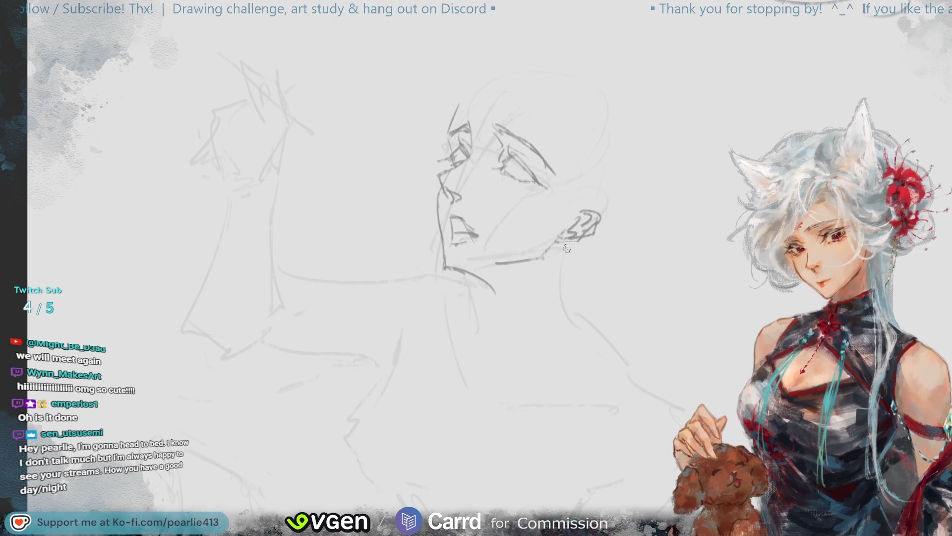
{"action": "key", "text": "ctrl+0"}
{"action": "key", "text": "m"}
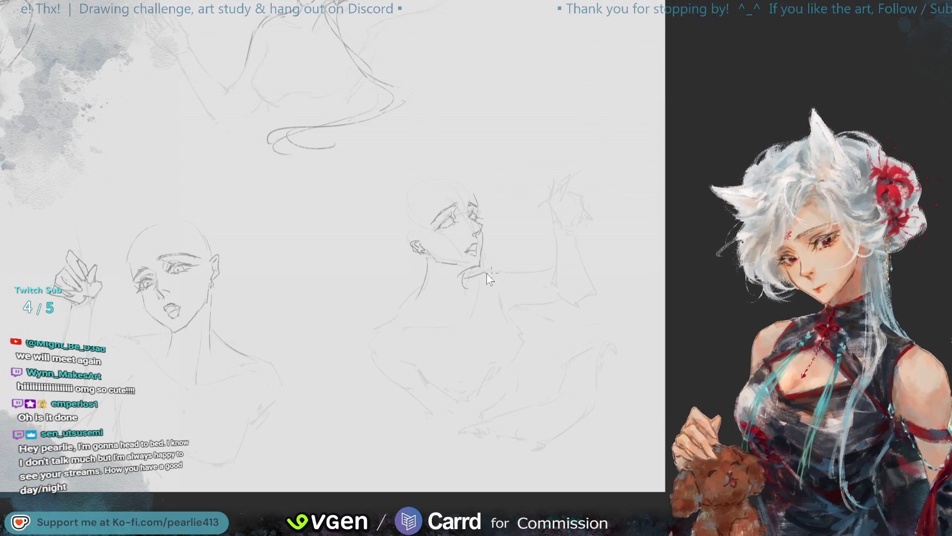
Redraw the profile bust's neck line and add a shoulder line descending from it
{"action": "key", "text": "ctrl+z"}
{"action": "left_click_drag", "start_coordinate": [488, 269], "coordinate": [466, 274]}
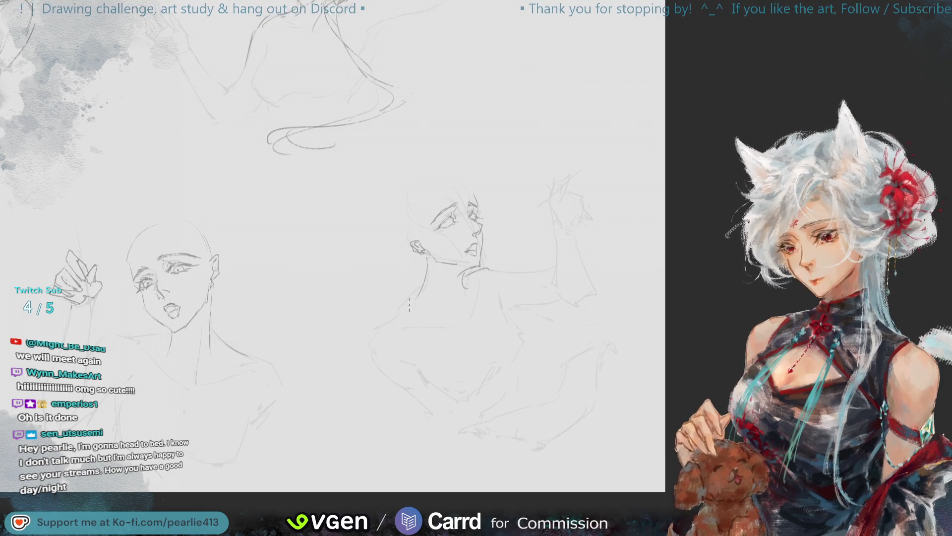
{"action": "left_click_drag", "start_coordinate": [419, 290], "coordinate": [371, 342]}
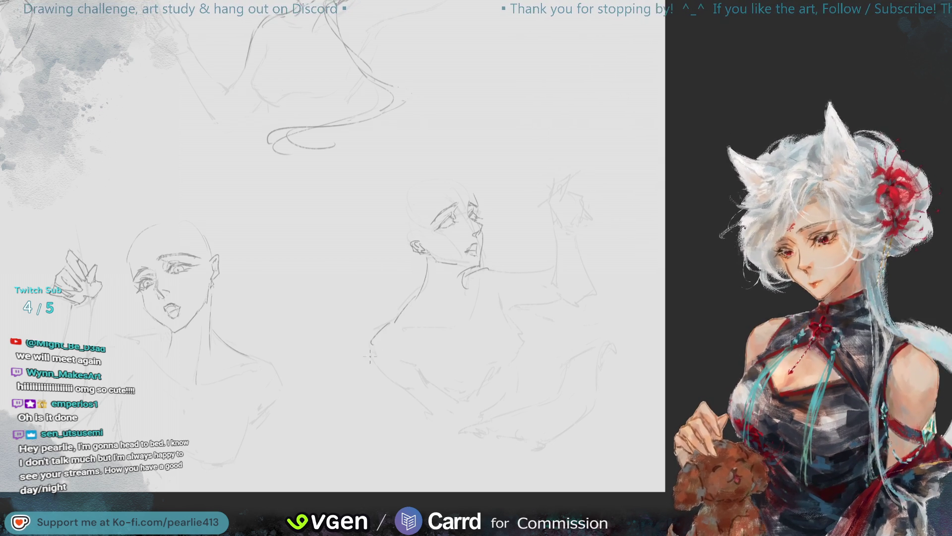
{"action": "key", "text": "ctrl+z"}
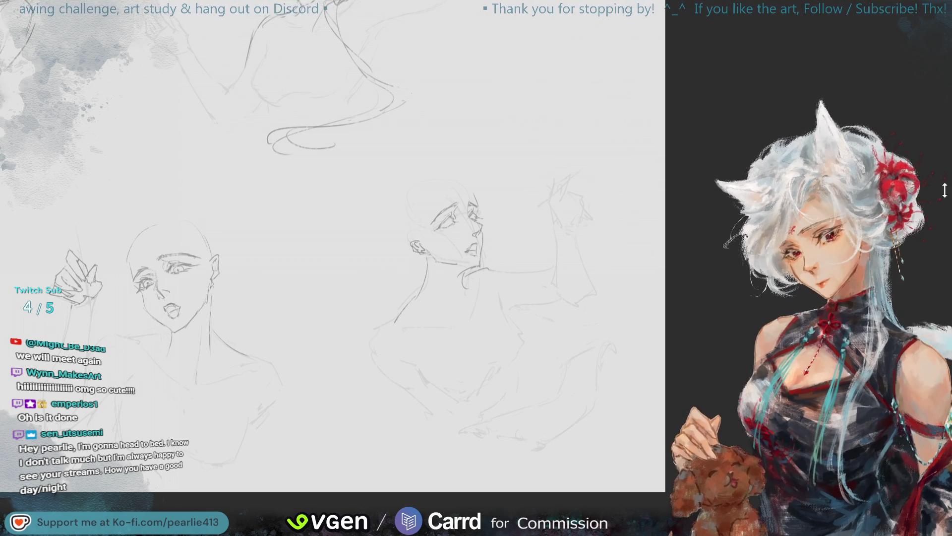
Return the view to normal orientation and bring the profile-face bust back into view
{"action": "key", "text": "h"}
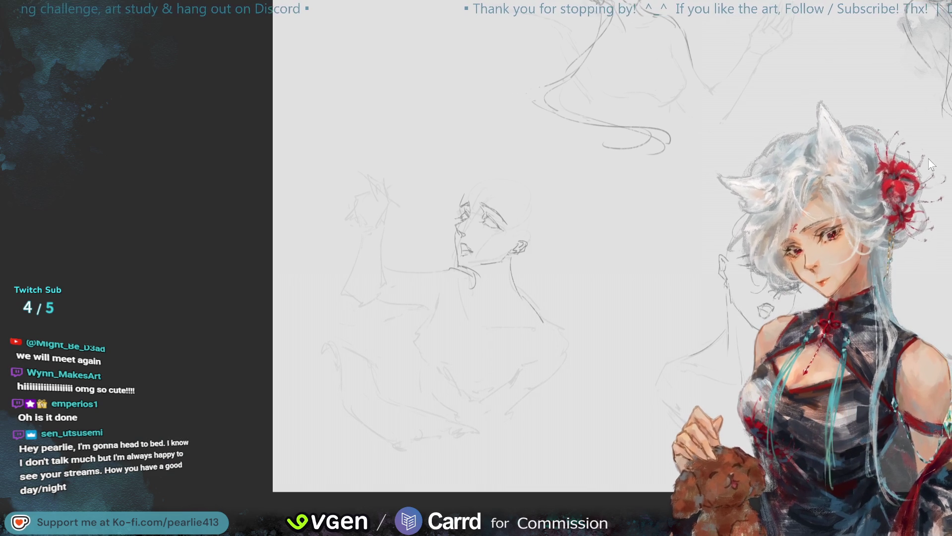
{"action": "key", "text": "ctrl+minus"}
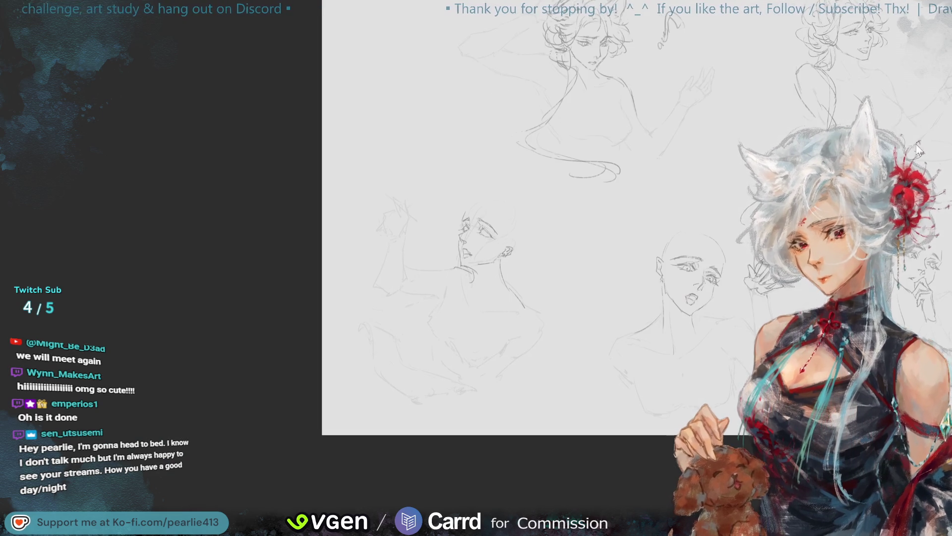
{"action": "mouse_move", "coordinate": [843, 148]}
{"action": "left_mouse_down"}
{"action": "mouse_move", "coordinate": [913, 170]}
{"action": "mouse_move", "coordinate": [726, 232]}
{"action": "mouse_move", "coordinate": [913, 51]}
{"action": "left_mouse_up"}
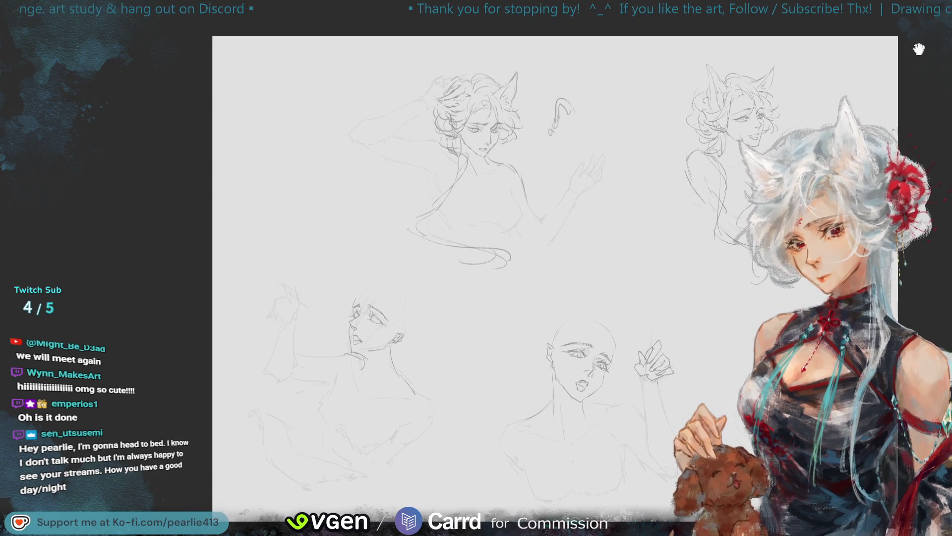
{"action": "key", "text": "ctrl+plus"}
{"action": "key", "text": "ctrl+plus"}
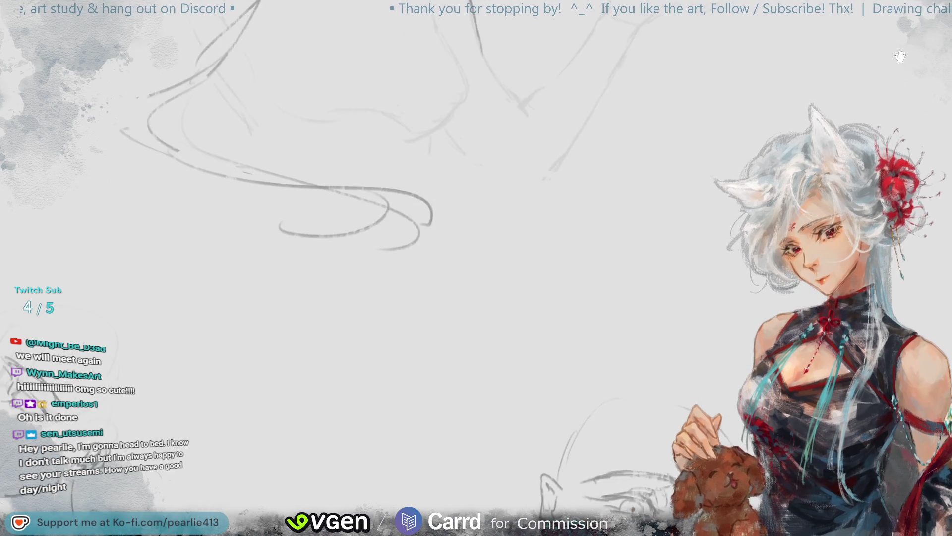
{"action": "left_click_drag", "start_coordinate": [898, 56], "coordinate": [499, 362]}
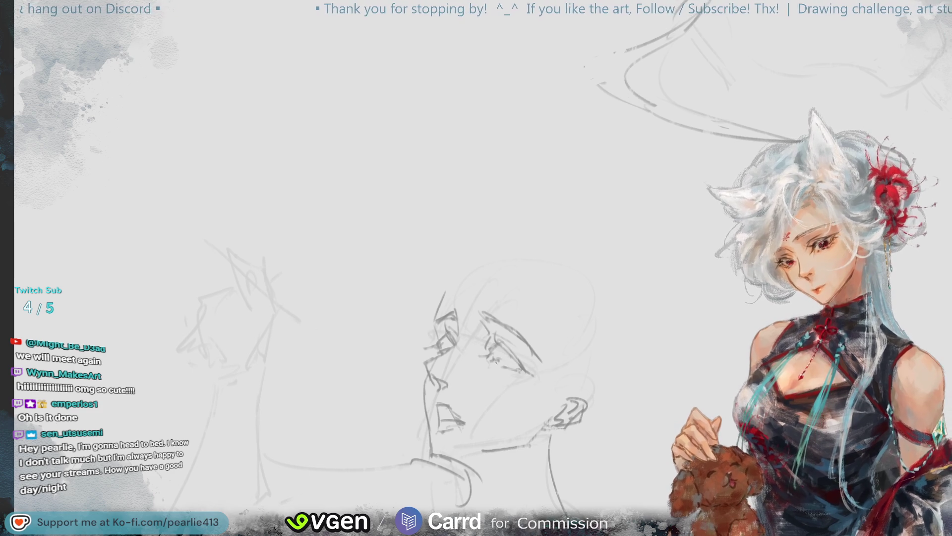
Check the sketches with horizontal and vertical view flips, ending on the whole sheet mirrored
{"action": "key", "text": "h"}
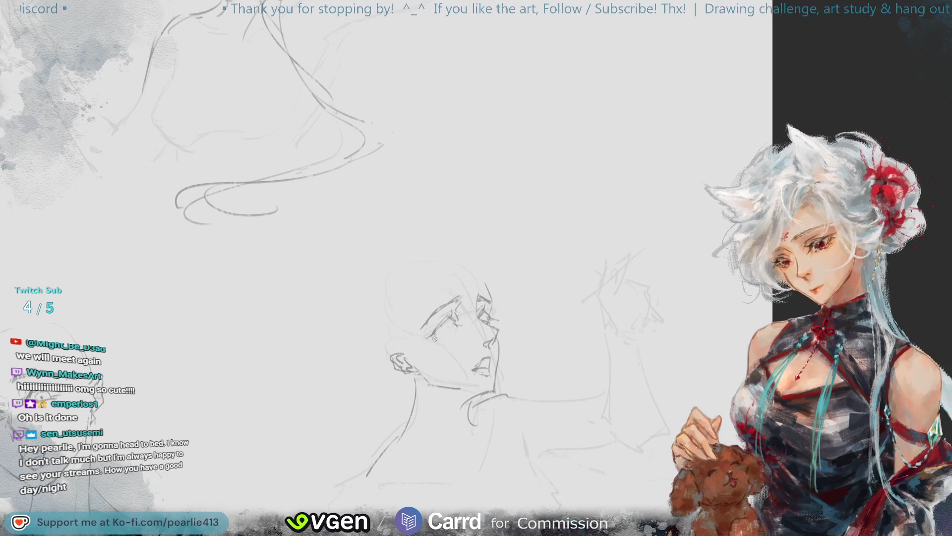
{"action": "key", "text": "v"}
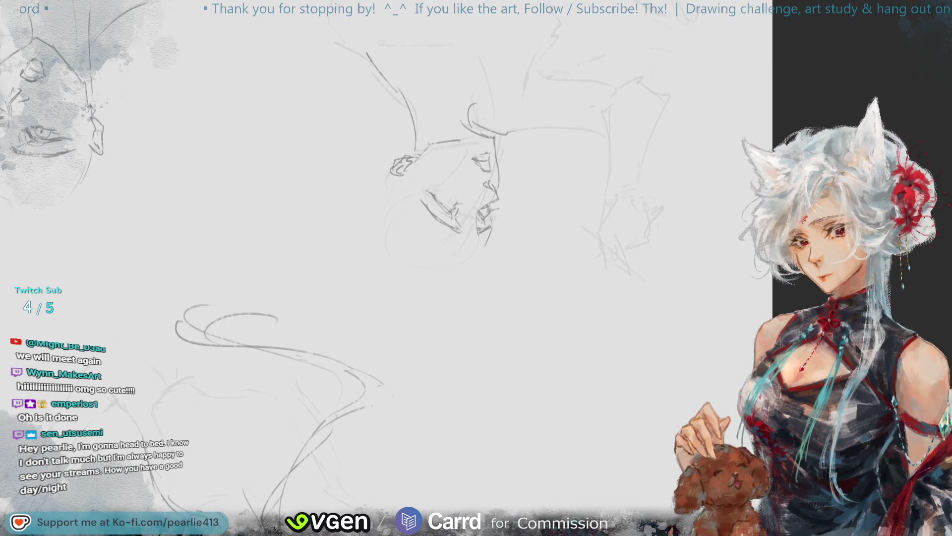
{"action": "key", "text": "v"}
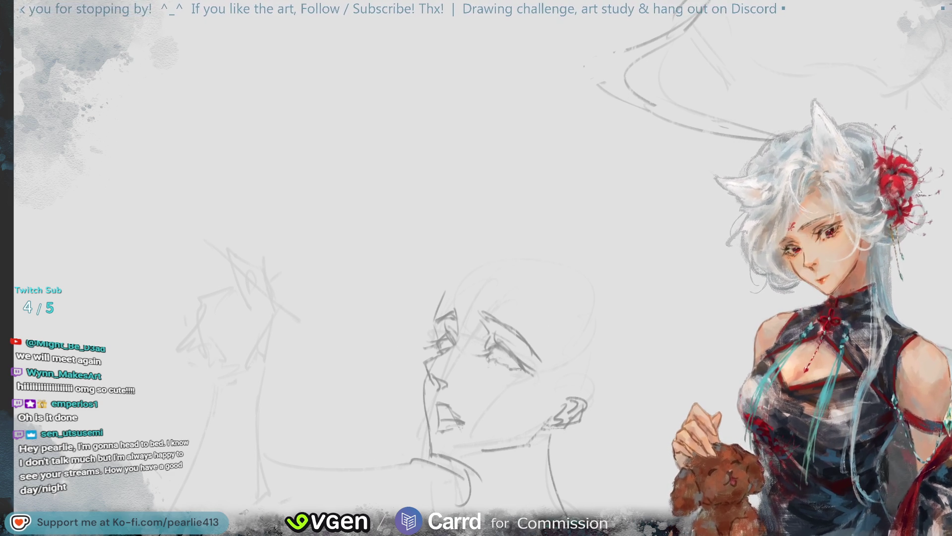
{"action": "scroll", "coordinate": [488, 125], "scroll_direction": "down", "scroll_amount": 3}
{"action": "key", "text": "m"}
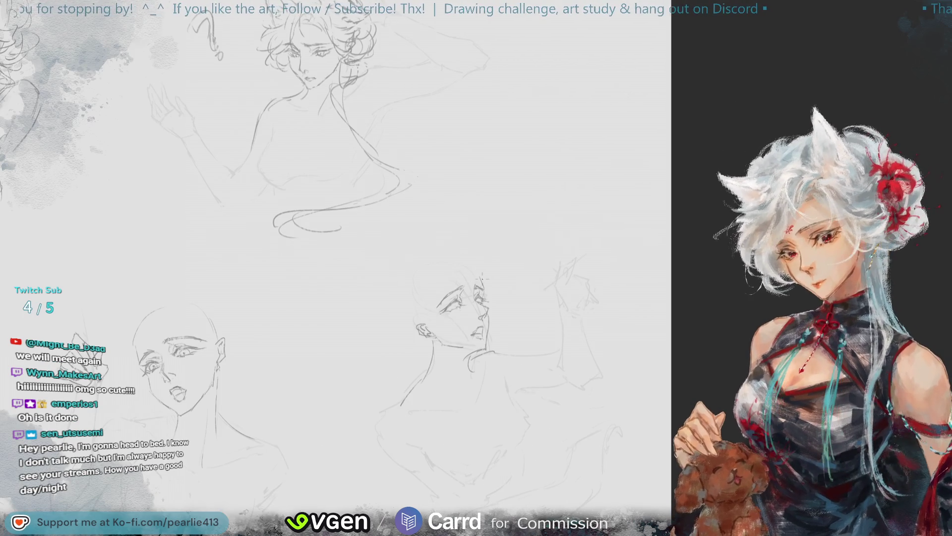
{"action": "scroll", "coordinate": [471, 266], "scroll_direction": "up", "scroll_amount": 3}
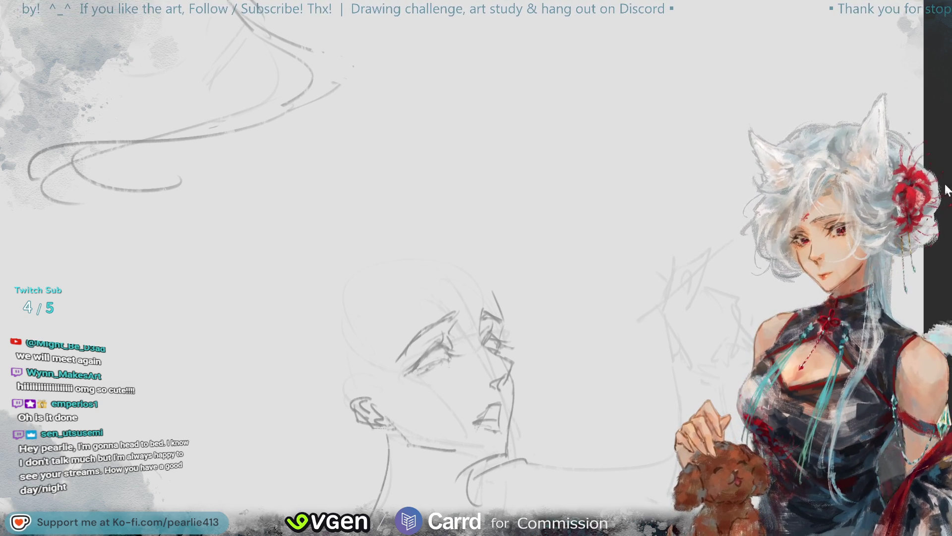
{"action": "scroll", "coordinate": [452, 352], "scroll_direction": "down", "scroll_amount": 2}
{"action": "scroll", "coordinate": [342, 258], "scroll_direction": "down", "scroll_amount": 3}
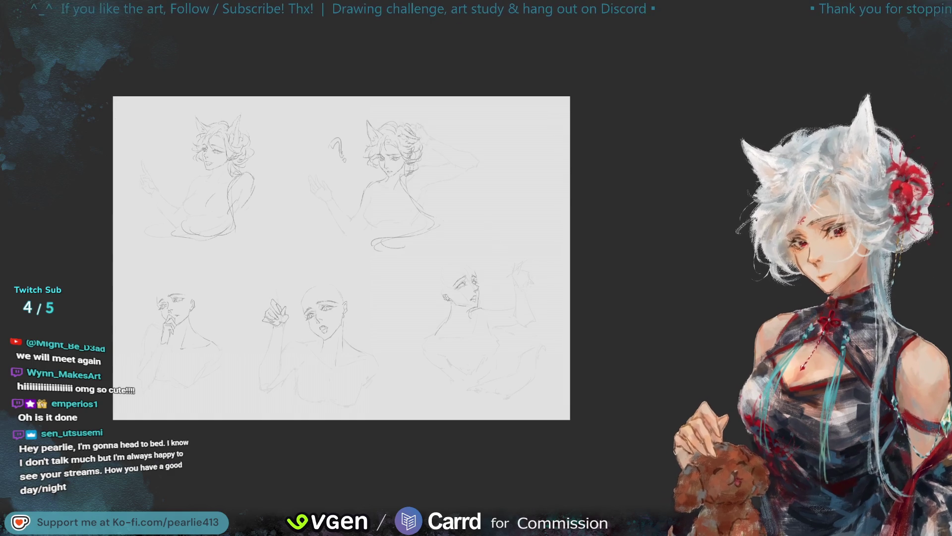
{"action": "key", "text": "m"}
{"action": "key", "text": "ctrl+plus"}
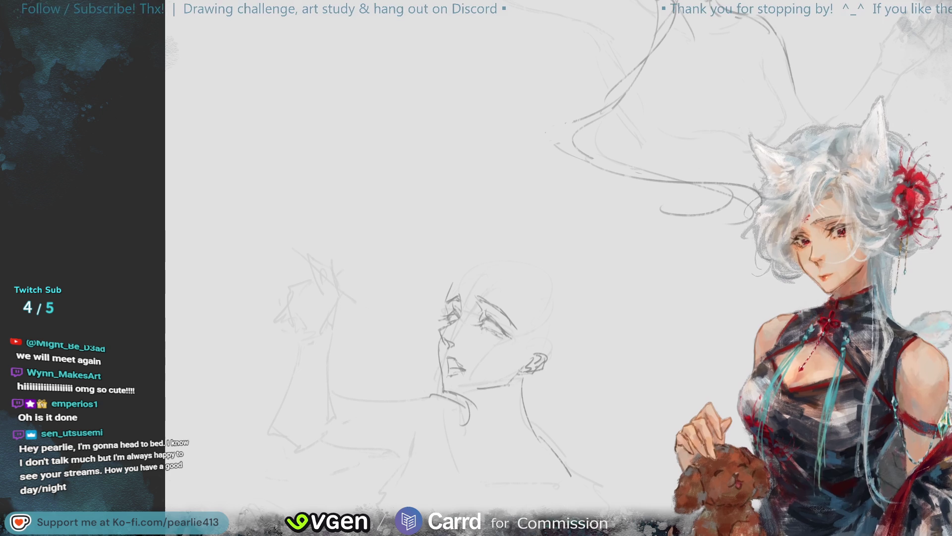
Center the profile bust, unflip the view, then move to blank paper for practice
{"action": "mouse_move", "coordinate": [852, 89]}
{"action": "left_mouse_down"}
{"action": "mouse_move", "coordinate": [819, 90]}
{"action": "mouse_move", "coordinate": [913, 95]}
{"action": "left_mouse_up"}
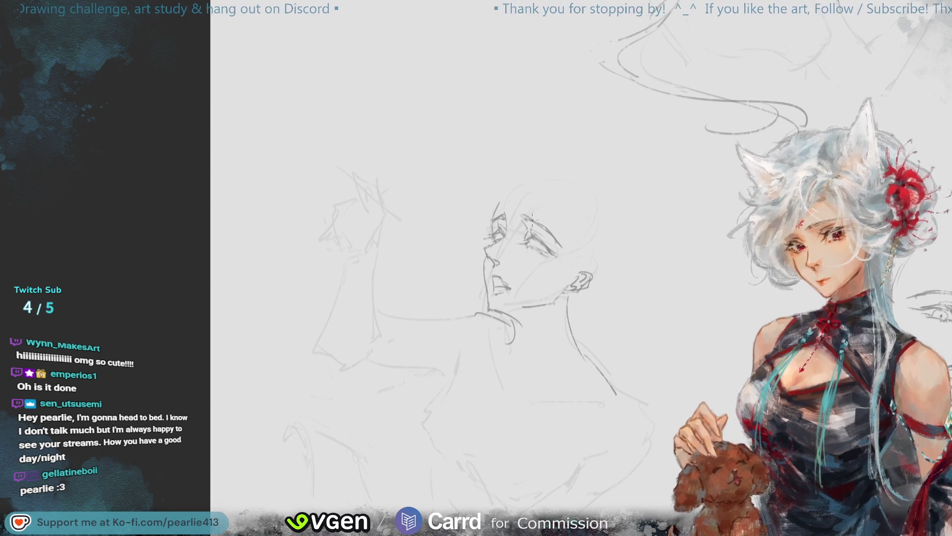
{"action": "key", "text": "h"}
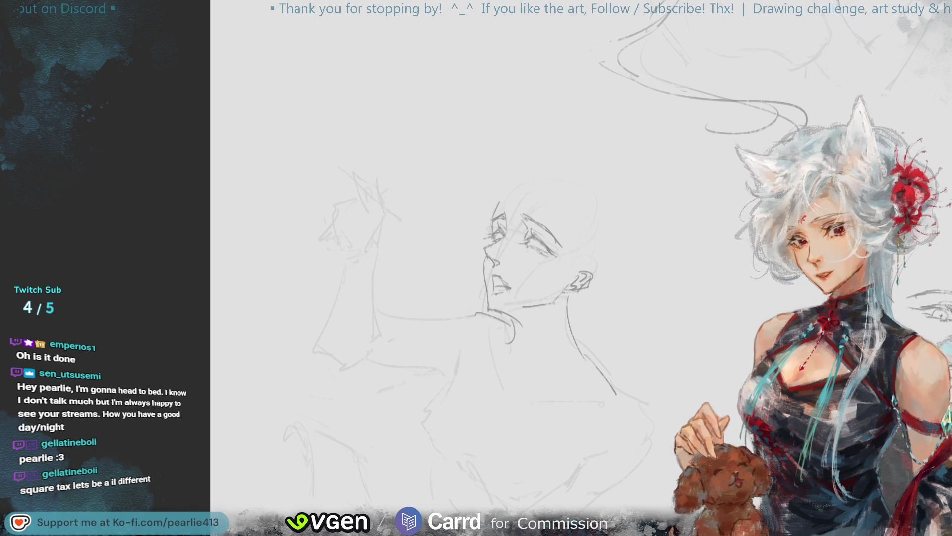
{"action": "mouse_move", "coordinate": [438, 323]}
{"action": "left_mouse_down"}
{"action": "mouse_move", "coordinate": [398, 285]}
{"action": "mouse_move", "coordinate": [349, 179]}
{"action": "mouse_move", "coordinate": [494, 104]}
{"action": "mouse_move", "coordinate": [492, 90]}
{"action": "left_mouse_up"}
{"action": "mouse_move", "coordinate": [379, 207]}
{"action": "left_mouse_down"}
{"action": "mouse_move", "coordinate": [389, 339]}
{"action": "mouse_move", "coordinate": [499, 193]}
{"action": "mouse_move", "coordinate": [499, 328]}
{"action": "left_mouse_up"}
{"action": "left_click_drag", "start_coordinate": [387, 341], "coordinate": [505, 324]}
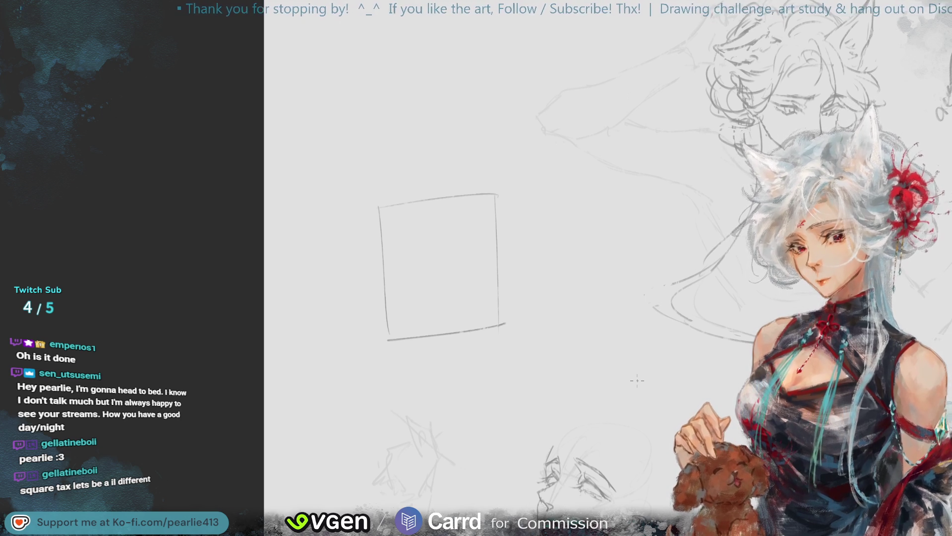
{"action": "key", "text": "ctrl+z"}
{"action": "left_click_drag", "start_coordinate": [392, 323], "coordinate": [492, 313]}
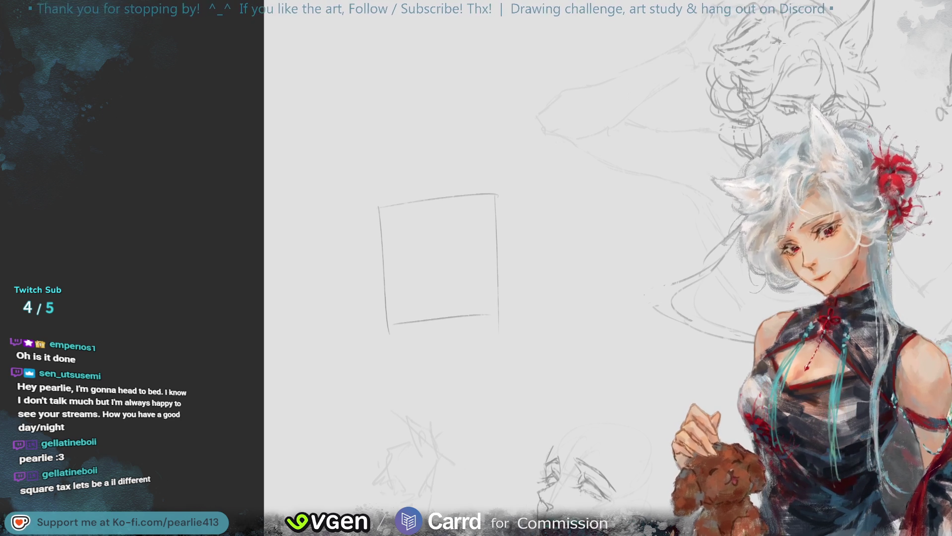
{"action": "key", "text": "ctrl+z"}
{"action": "key", "text": "ctrl+z"}
{"action": "key", "text": "ctrl+z"}
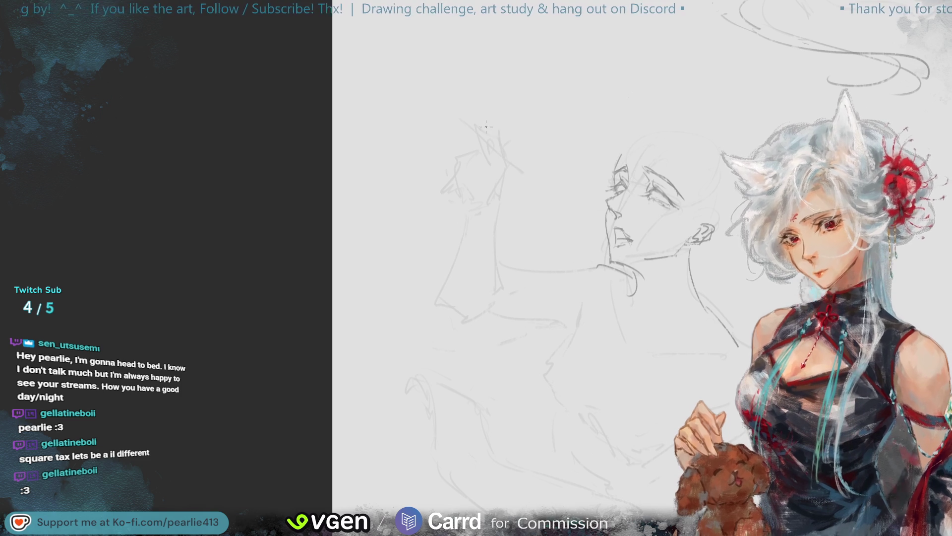
{"action": "left_click_drag", "start_coordinate": [468, 120], "coordinate": [503, 153]}
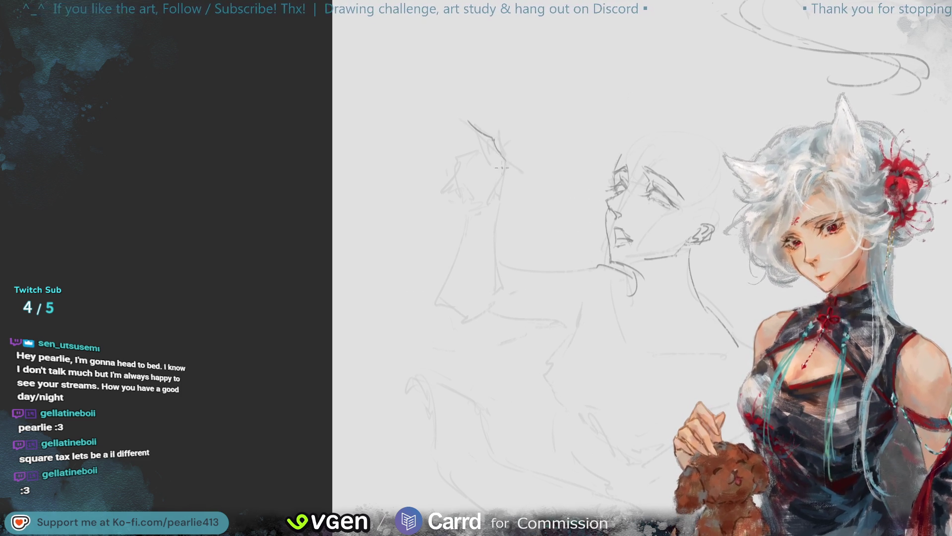
{"action": "left_click_drag", "start_coordinate": [466, 117], "coordinate": [485, 150]}
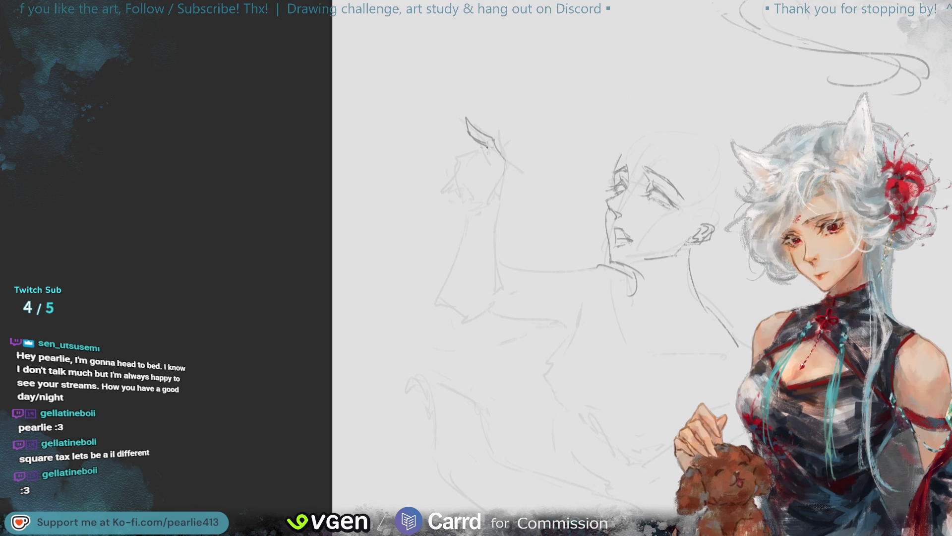
{"action": "mouse_move", "coordinate": [464, 155]}
{"action": "left_mouse_down"}
{"action": "mouse_move", "coordinate": [481, 151]}
{"action": "mouse_move", "coordinate": [467, 185]}
{"action": "mouse_move", "coordinate": [473, 177]}
{"action": "left_mouse_up"}
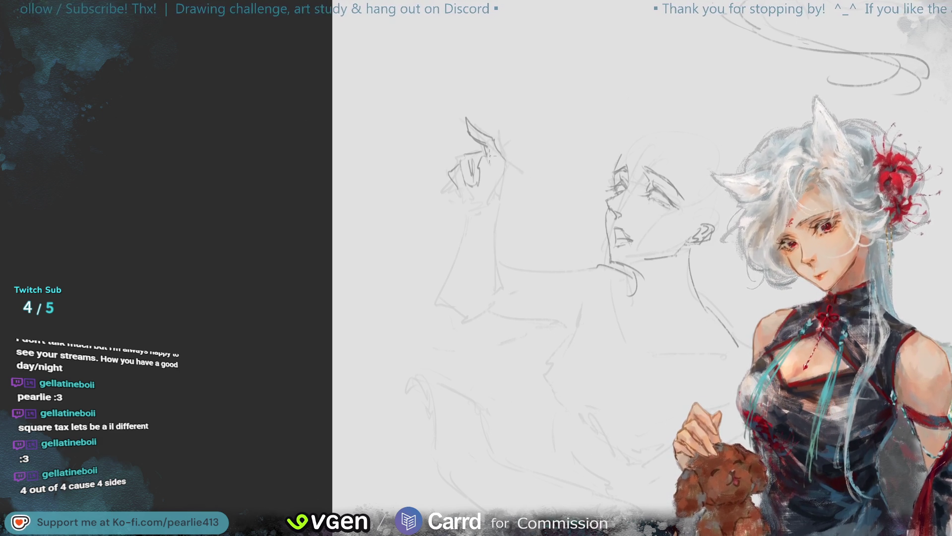
{"action": "key", "text": "ctrl+z"}
{"action": "key", "text": "ctrl+z"}
{"action": "key", "text": "ctrl+z"}
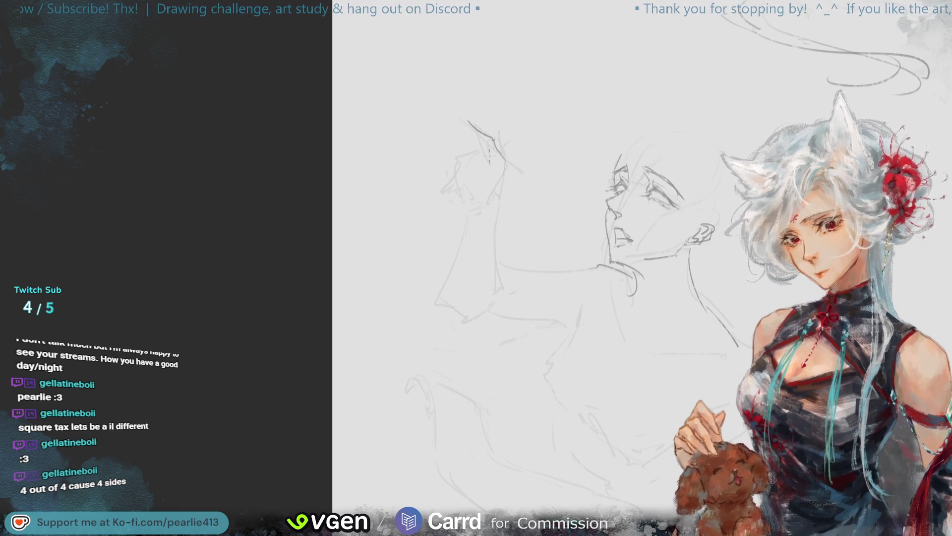
{"action": "key", "text": "ctrl+z"}
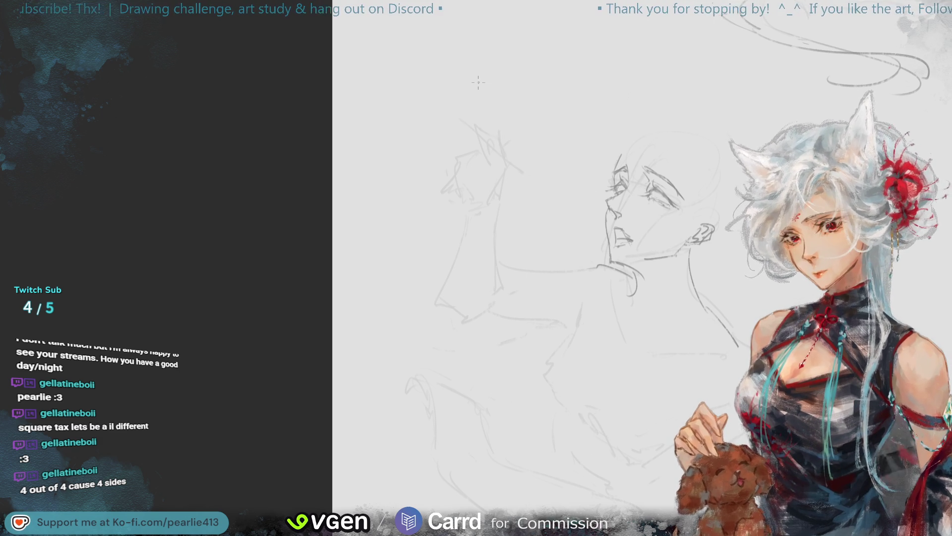
{"action": "left_click_drag", "start_coordinate": [500, 115], "coordinate": [474, 117]}
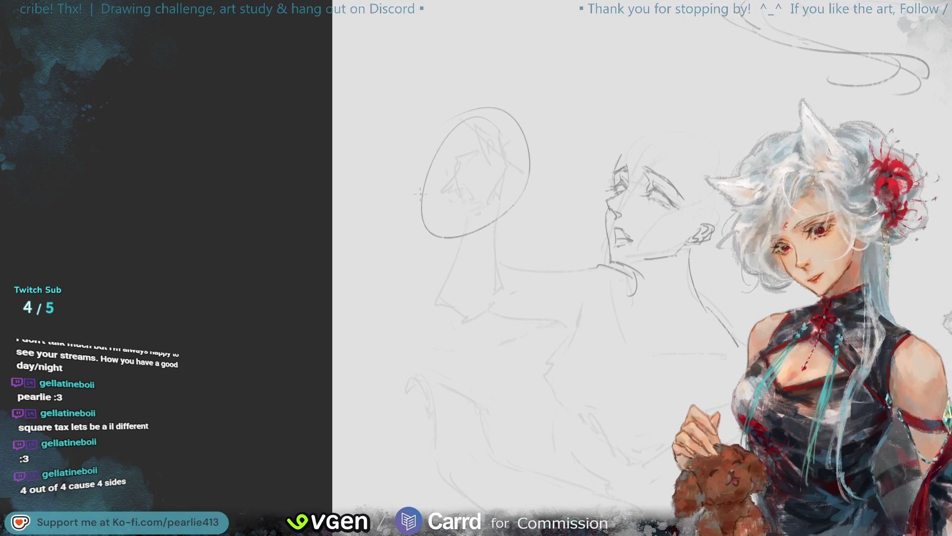
{"action": "key", "text": "ctrl+z"}
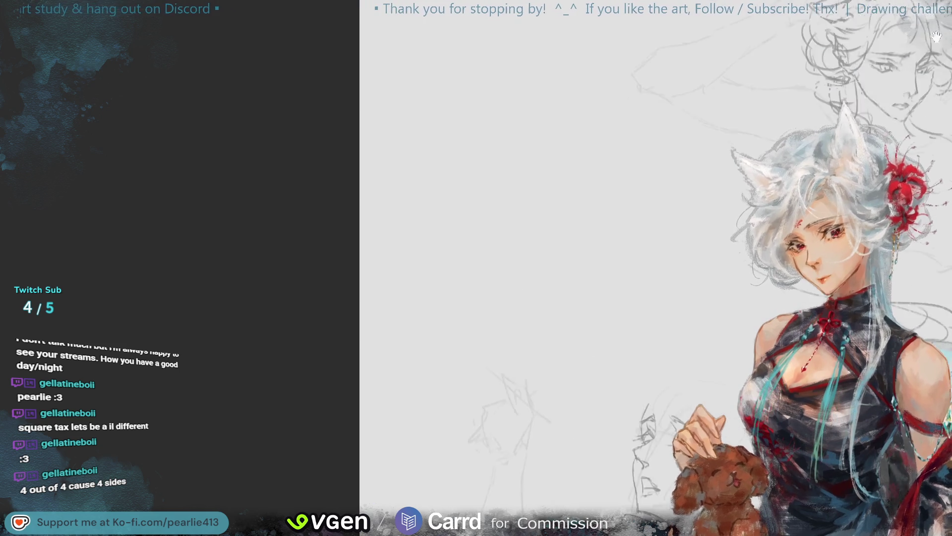
{"action": "left_click_drag", "start_coordinate": [558, 142], "coordinate": [556, 133]}
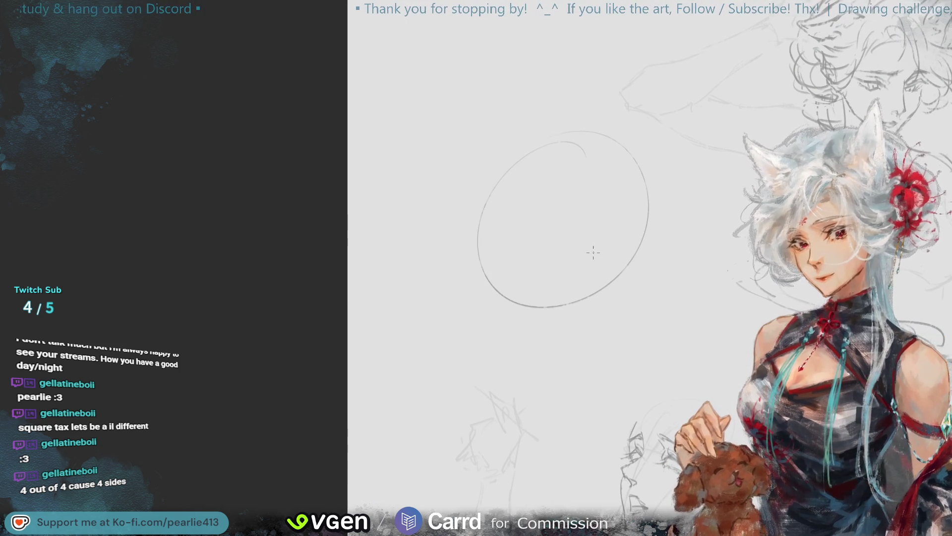
{"action": "left_click_drag", "start_coordinate": [593, 246], "coordinate": [586, 219]}
{"action": "key", "text": "Delete"}
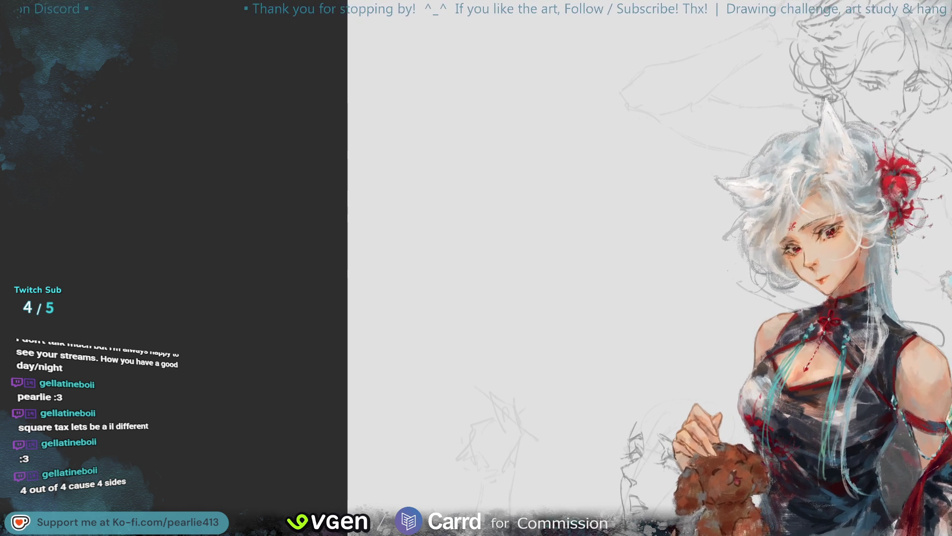
{"action": "mouse_move", "coordinate": [940, 259]}
{"action": "left_mouse_down"}
{"action": "mouse_move", "coordinate": [928, 71]}
{"action": "mouse_move", "coordinate": [919, 66]}
{"action": "left_mouse_up"}
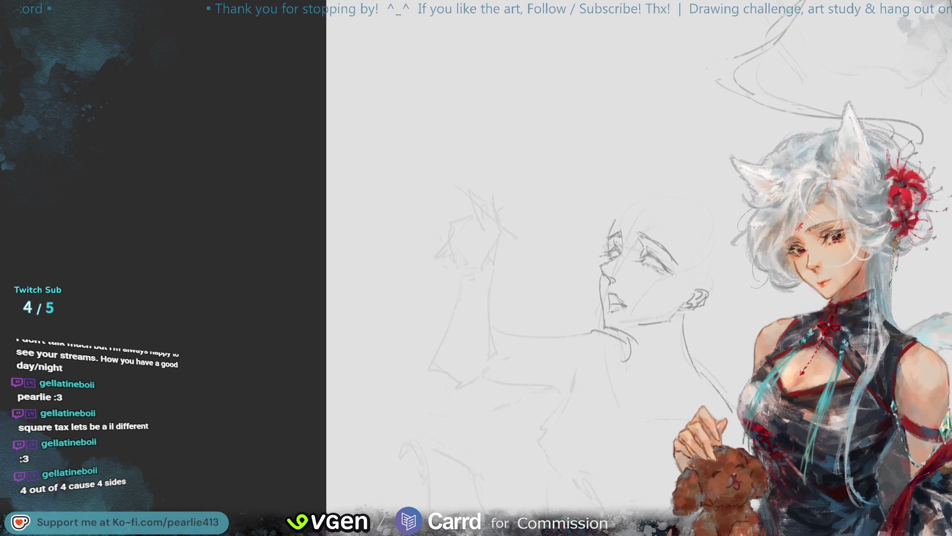
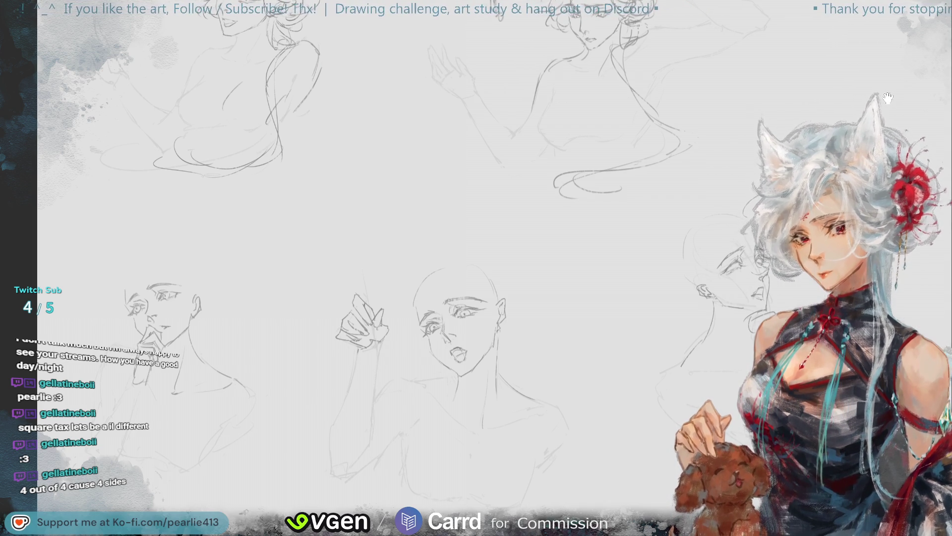
Pan to the canvas bottom and mirror the view to check the drawing
{"action": "mouse_move", "coordinate": [902, 98]}
{"action": "left_mouse_down"}
{"action": "mouse_move", "coordinate": [908, 63]}
{"action": "mouse_move", "coordinate": [895, 74]}
{"action": "left_mouse_up"}
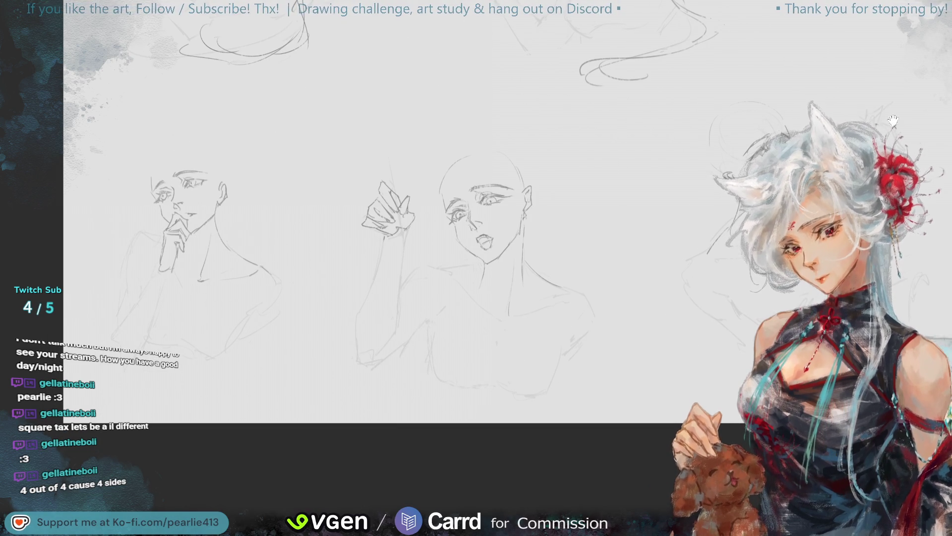
{"action": "key", "text": "m"}
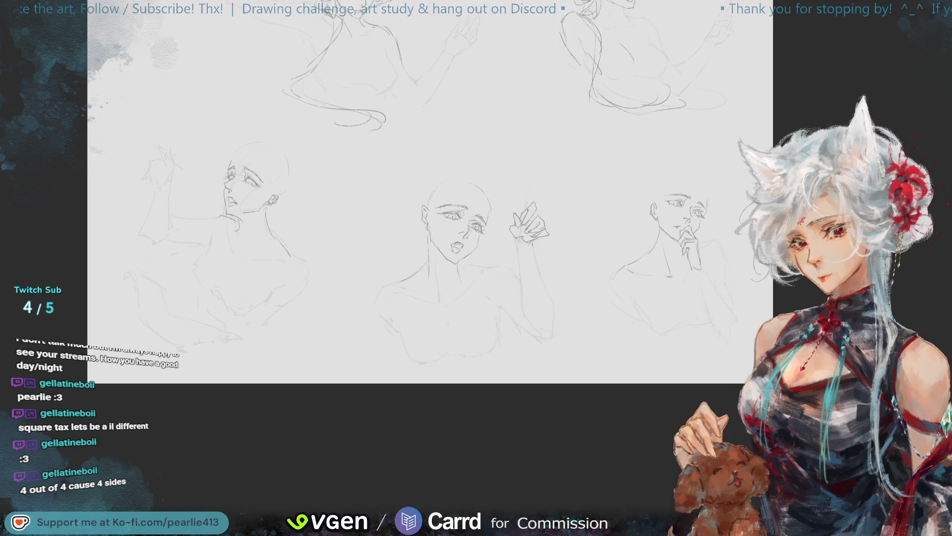
{"action": "key", "text": "m"}
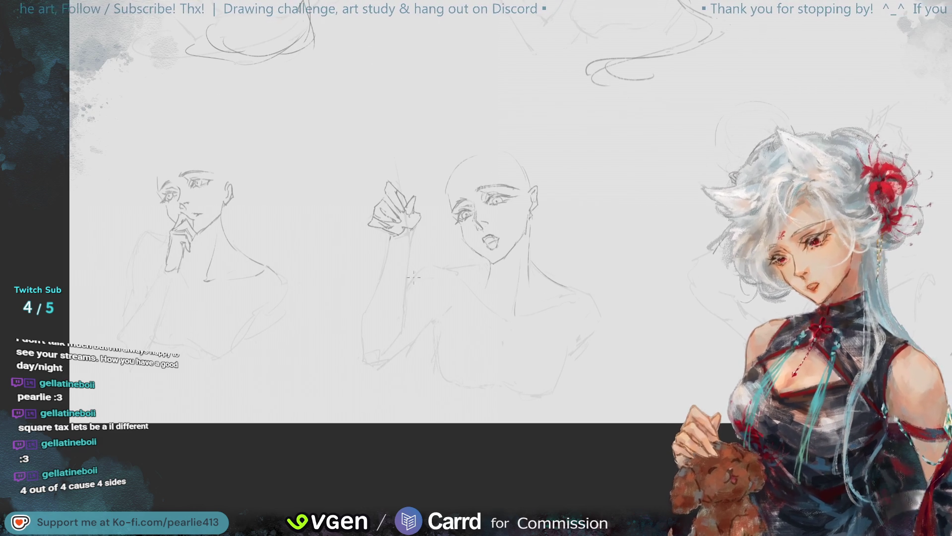
Redraw the raised arm with new pencil strokes, erasing the stray lower diagonal line
{"action": "left_click_drag", "start_coordinate": [404, 291], "coordinate": [363, 369]}
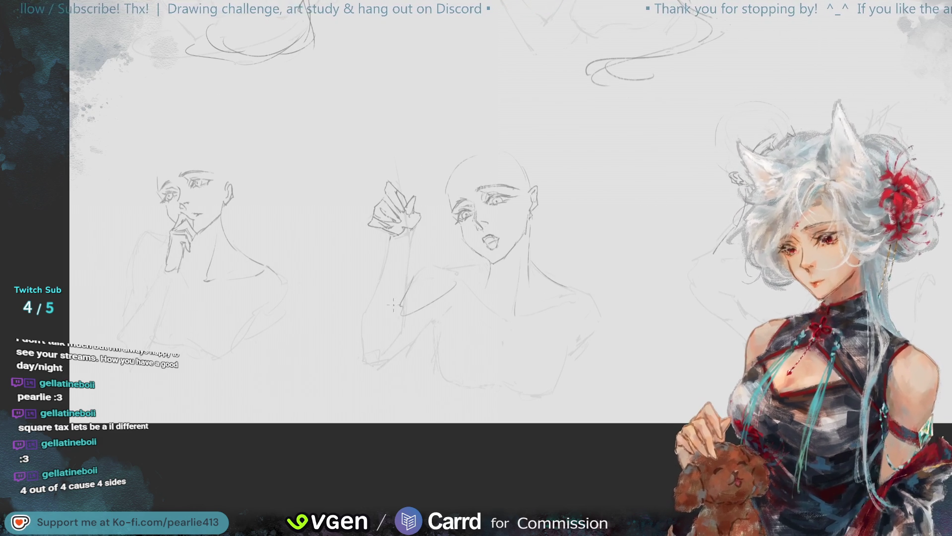
{"action": "key", "text": "ctrl+z"}
{"action": "key", "text": "ctrl+z"}
{"action": "key", "text": "ctrl+z"}
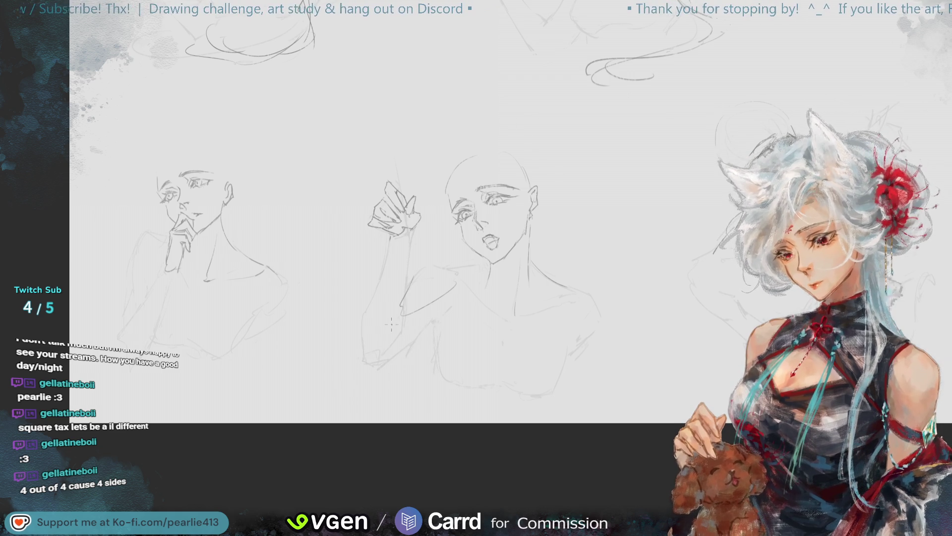
{"action": "mouse_move", "coordinate": [403, 301]}
{"action": "left_mouse_down"}
{"action": "mouse_move", "coordinate": [358, 360]}
{"action": "mouse_move", "coordinate": [359, 388]}
{"action": "left_mouse_up"}
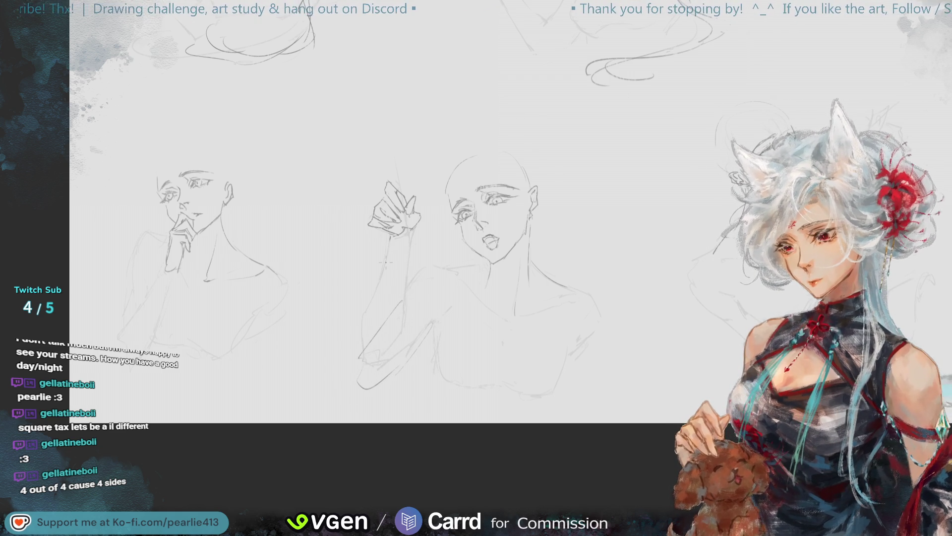
{"action": "left_click_drag", "start_coordinate": [383, 318], "coordinate": [356, 360]}
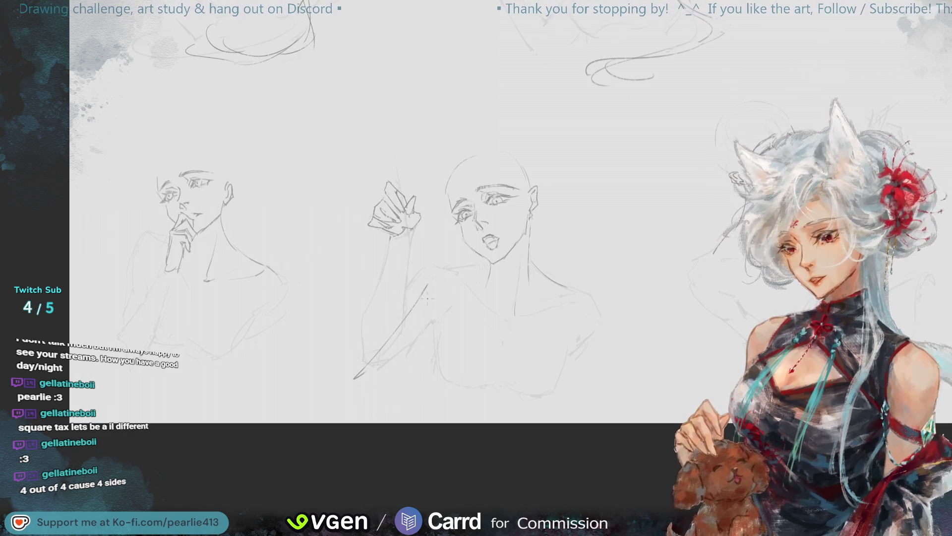
{"action": "left_click_drag", "start_coordinate": [429, 290], "coordinate": [361, 386]}
{"action": "left_click_drag", "start_coordinate": [430, 322], "coordinate": [373, 383]}
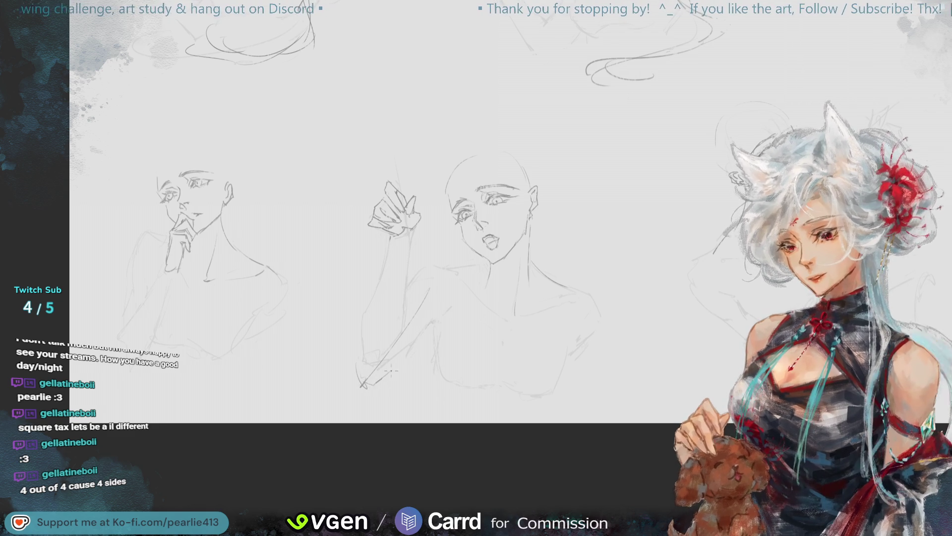
Rework the raised arm with longer, steeper strokes running down toward the chest
{"action": "key", "text": "ctrl+z"}
{"action": "key", "text": "ctrl+z"}
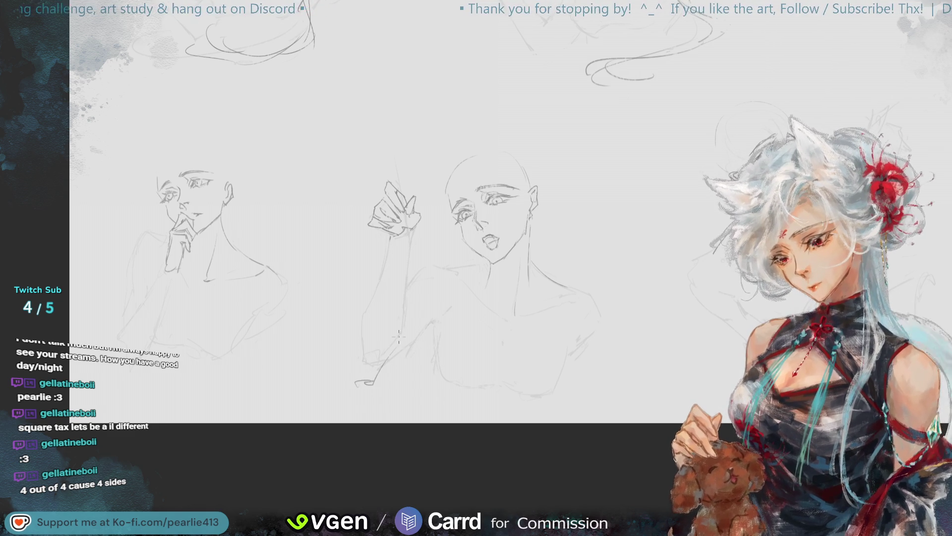
{"action": "left_click_drag", "start_coordinate": [388, 237], "coordinate": [354, 371]}
{"action": "key", "text": "ctrl+z"}
{"action": "left_click_drag", "start_coordinate": [377, 271], "coordinate": [363, 365]}
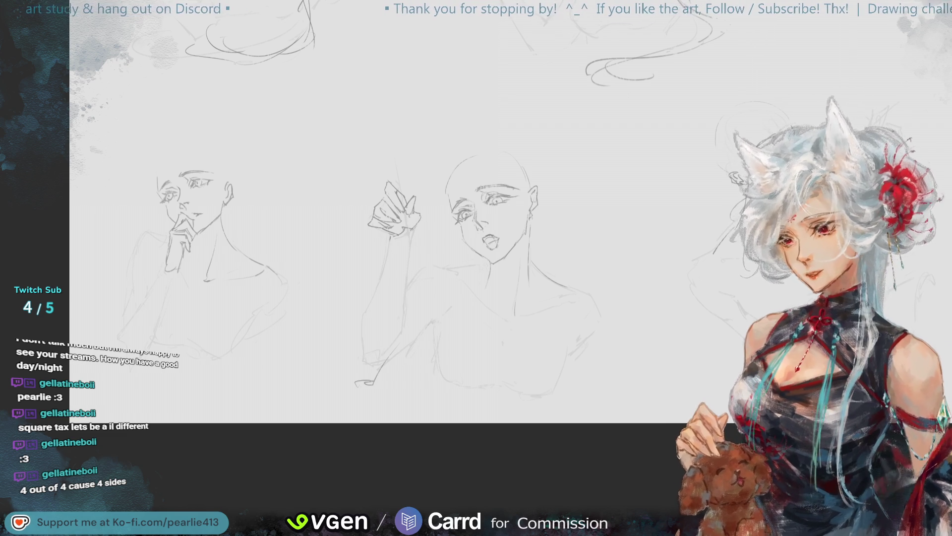
{"action": "mouse_move", "coordinate": [416, 239]}
{"action": "left_mouse_down"}
{"action": "mouse_move", "coordinate": [408, 313]}
{"action": "mouse_move", "coordinate": [374, 382]}
{"action": "left_mouse_up"}
Lasso the raised arm and hand, move them slightly down-left, and commit the transform
{"action": "mouse_move", "coordinate": [394, 346]}
{"action": "left_mouse_down"}
{"action": "mouse_move", "coordinate": [338, 357]}
{"action": "mouse_move", "coordinate": [387, 159]}
{"action": "mouse_move", "coordinate": [415, 149]}
{"action": "mouse_move", "coordinate": [376, 171]}
{"action": "left_mouse_up"}
{"action": "left_click_drag", "start_coordinate": [378, 329], "coordinate": [373, 367]}
{"action": "left_click", "coordinate": [426, 399]}
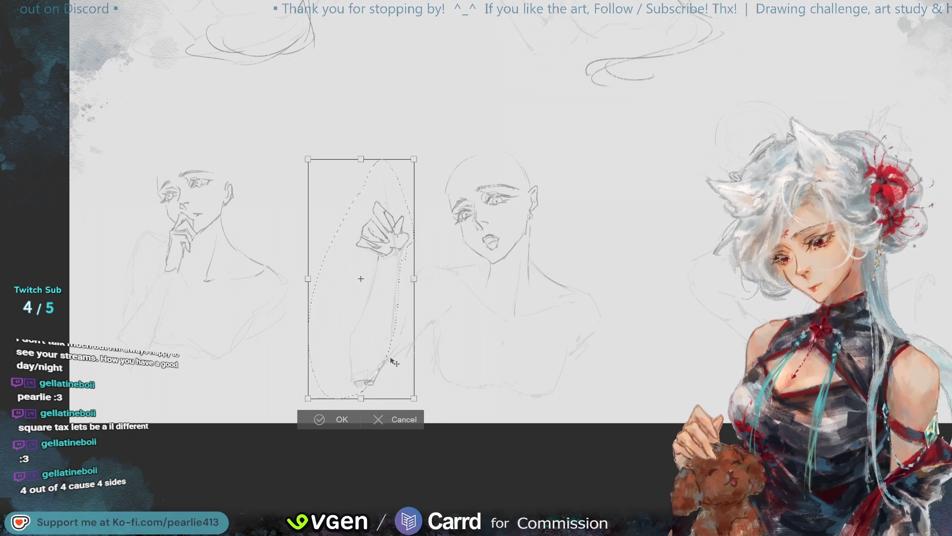
{"action": "left_click_drag", "start_coordinate": [385, 397], "coordinate": [386, 396]}
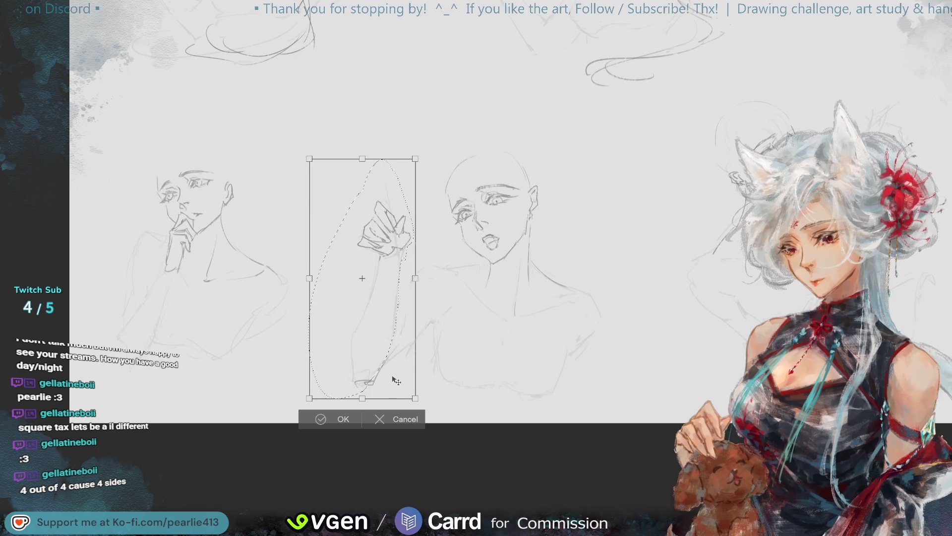
{"action": "left_click", "coordinate": [316, 420]}
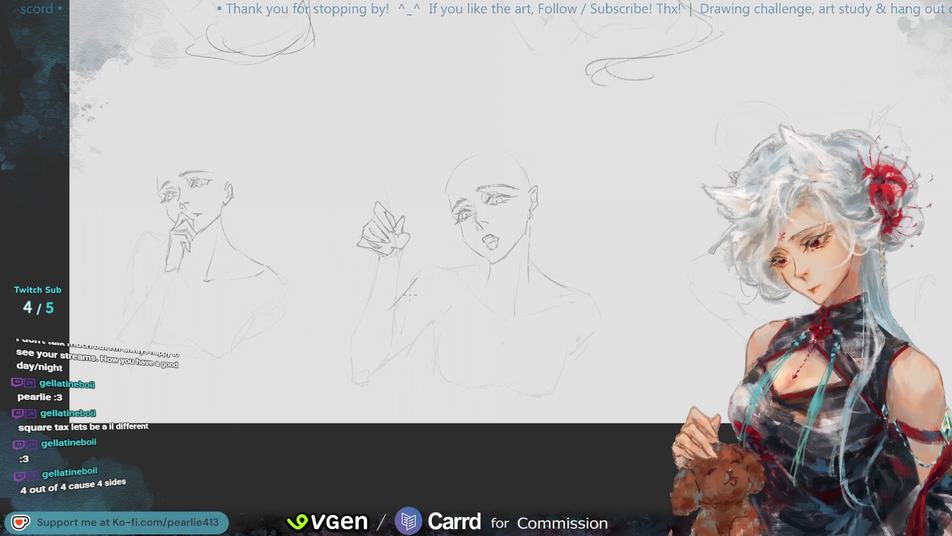
{"action": "key", "text": "h"}
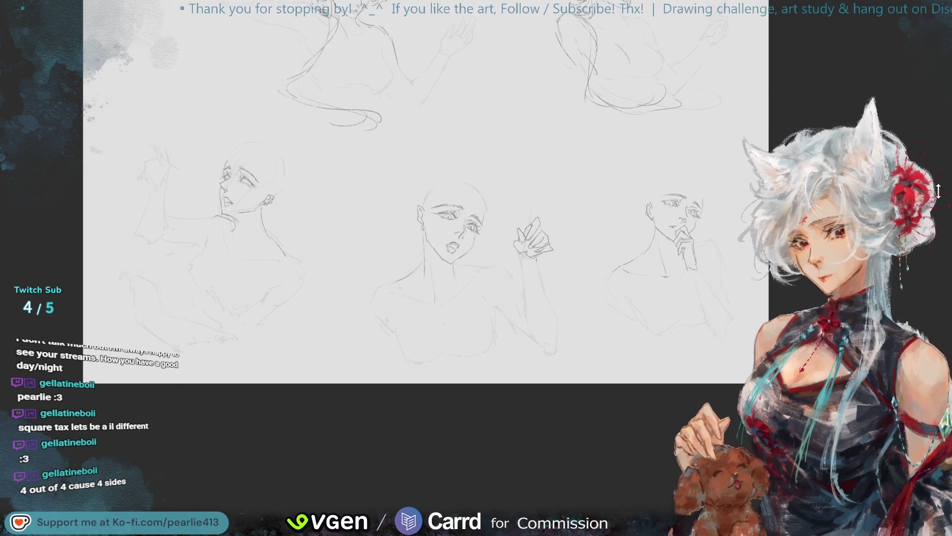
Undo and redo the arm move to compare it, then zoom in on the raised-hand figure
{"action": "key", "text": "ctrl+z"}
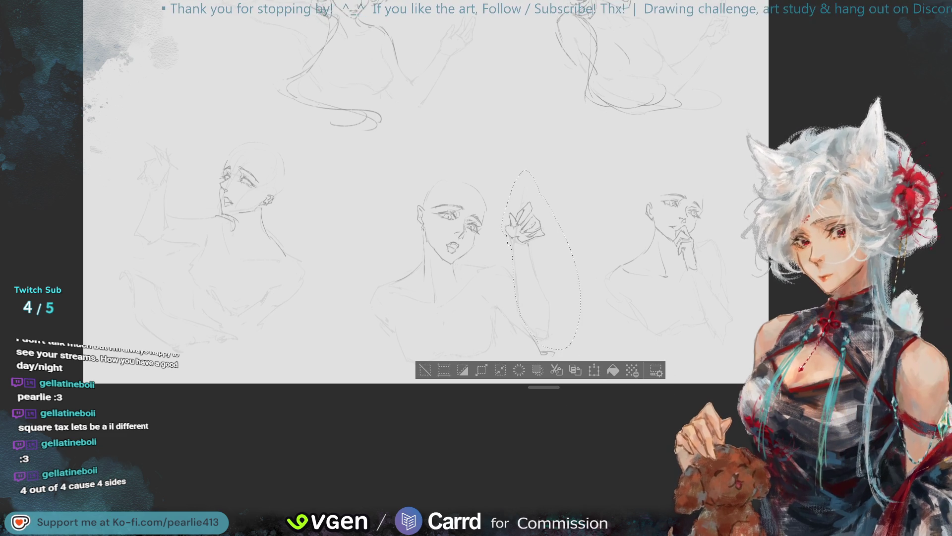
{"action": "key", "text": "ctrl+z"}
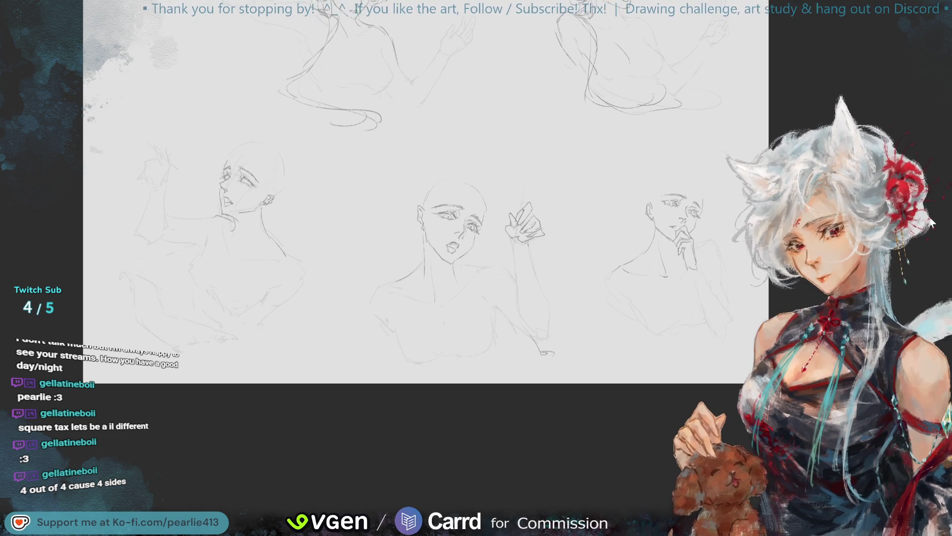
{"action": "key", "text": "h"}
{"action": "key", "text": "ctrl+y"}
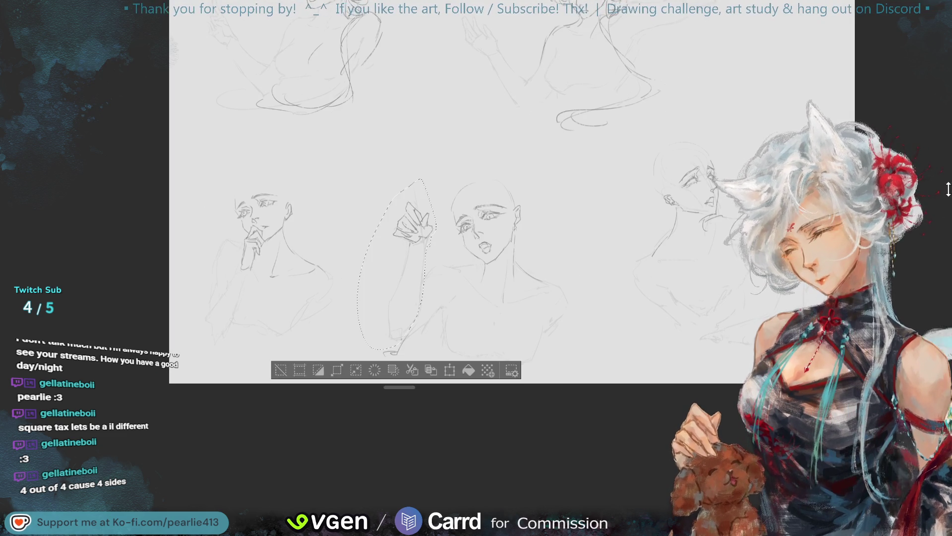
{"action": "key", "text": "ctrl+y"}
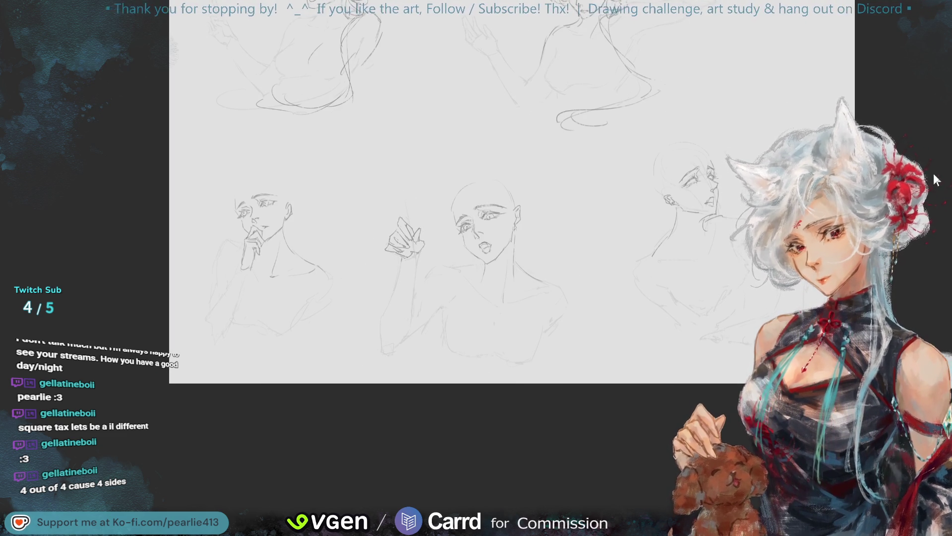
{"action": "key", "text": "ctrl+plus"}
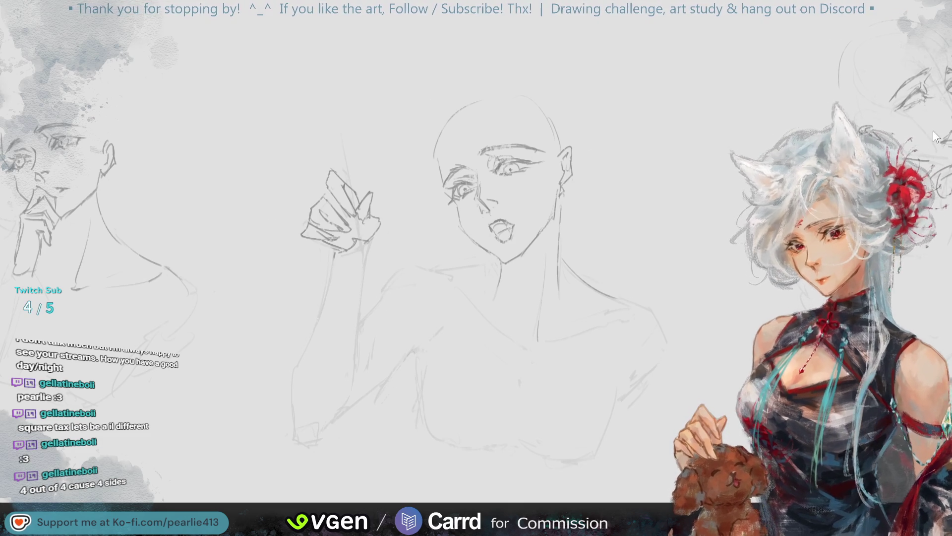
{"action": "scroll", "coordinate": [922, 335], "scroll_direction": "right", "scroll_amount": 10}
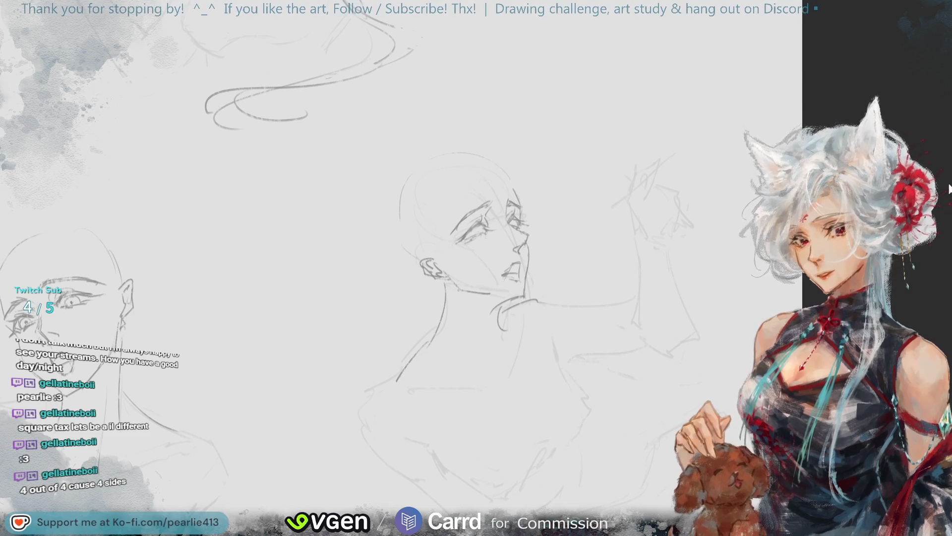
Mirror the view and sketch finger lines reaching upward on the raised hand
{"action": "key", "text": "m"}
{"action": "mouse_move", "coordinate": [853, 62]}
{"action": "left_mouse_down"}
{"action": "mouse_move", "coordinate": [943, 62]}
{"action": "mouse_move", "coordinate": [951, 74]}
{"action": "left_mouse_up"}
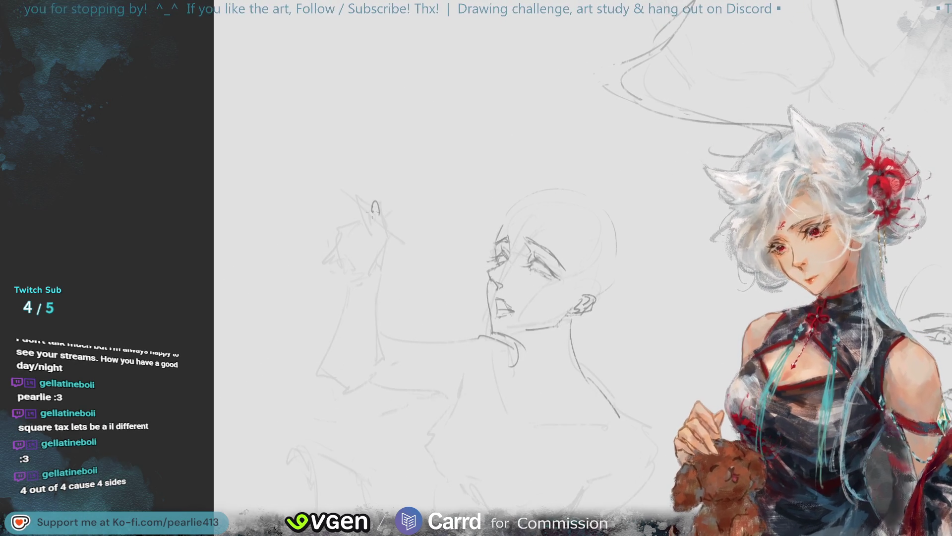
{"action": "left_click_drag", "start_coordinate": [378, 204], "coordinate": [377, 230]}
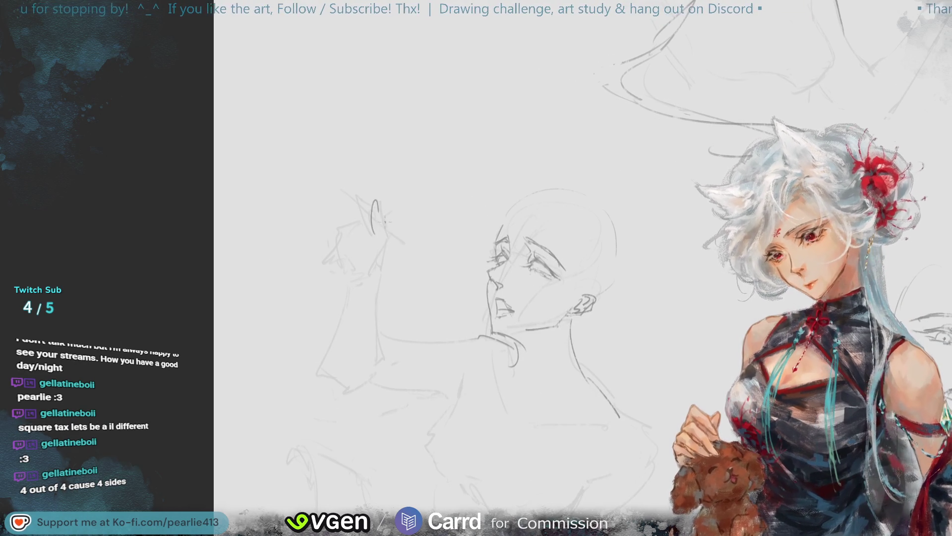
{"action": "key", "text": "ctrl+z"}
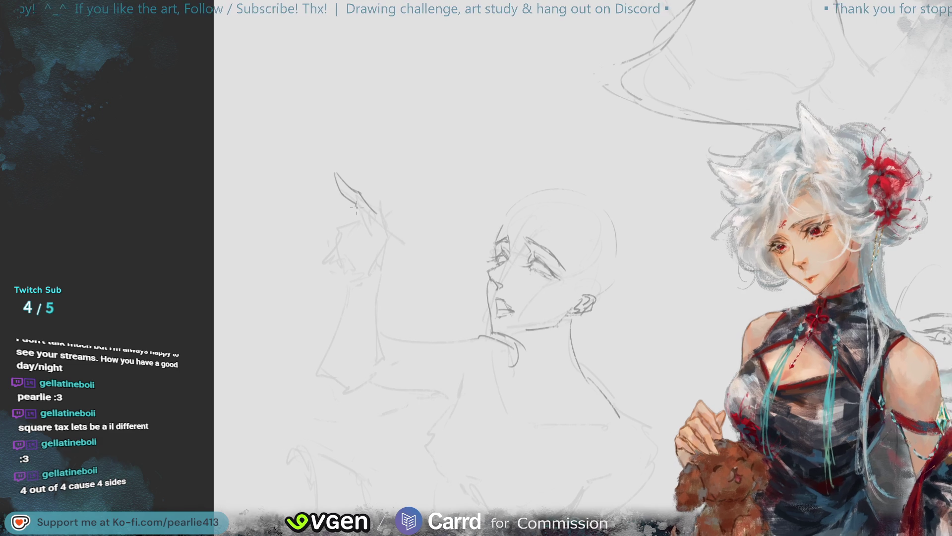
{"action": "left_click_drag", "start_coordinate": [380, 226], "coordinate": [381, 273]}
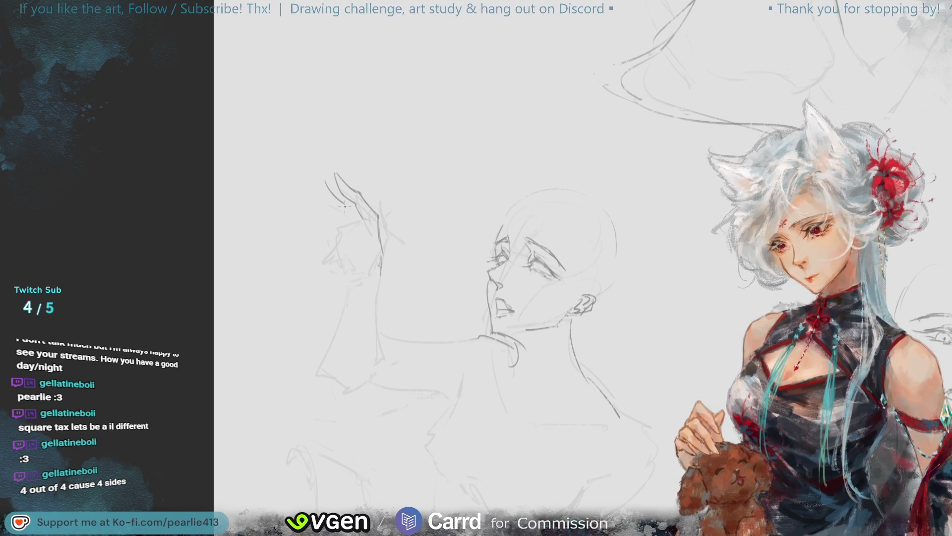
{"action": "mouse_move", "coordinate": [329, 195]}
{"action": "left_mouse_down"}
{"action": "mouse_move", "coordinate": [335, 208]}
{"action": "mouse_move", "coordinate": [379, 218]}
{"action": "left_mouse_up"}
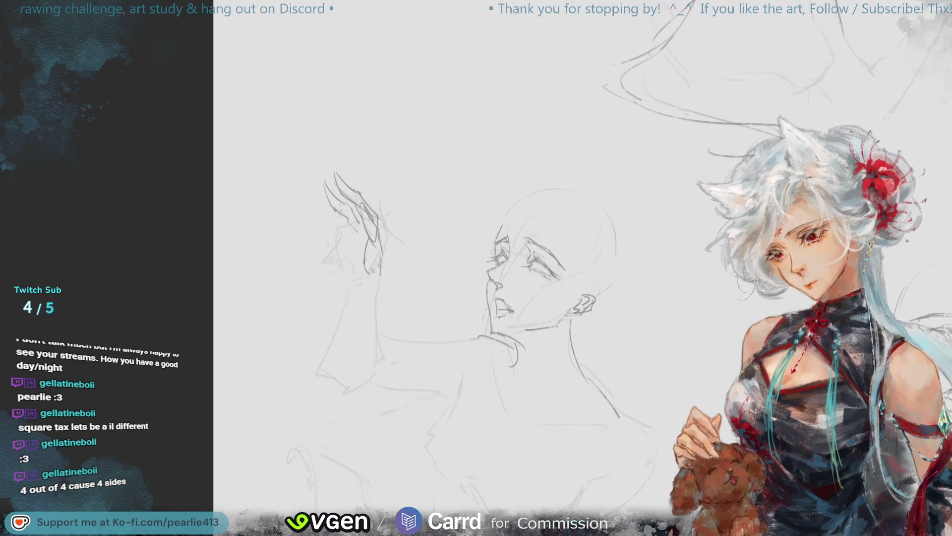
Add short finger strokes to the raised hand, redrawing the ones that didn't fit
{"action": "left_click_drag", "start_coordinate": [328, 223], "coordinate": [317, 264]}
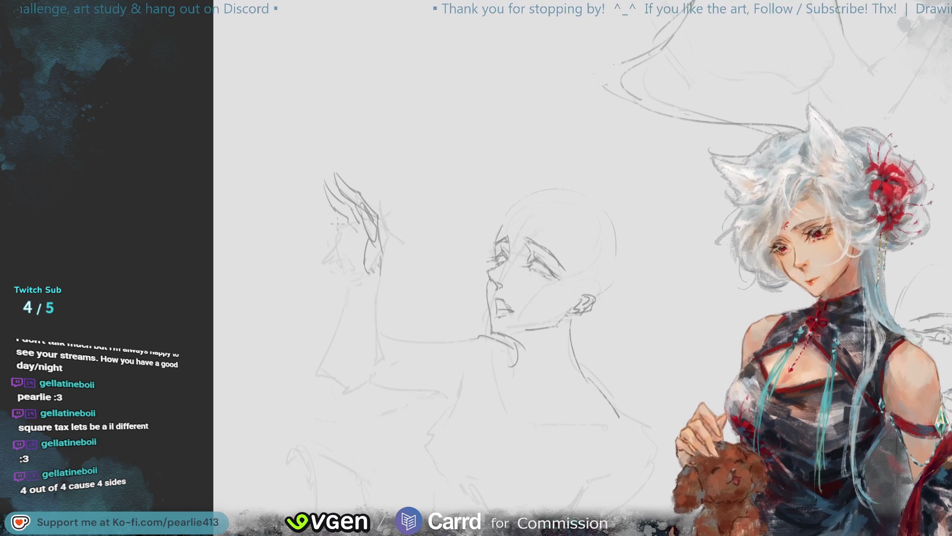
{"action": "left_click_drag", "start_coordinate": [328, 224], "coordinate": [310, 246]}
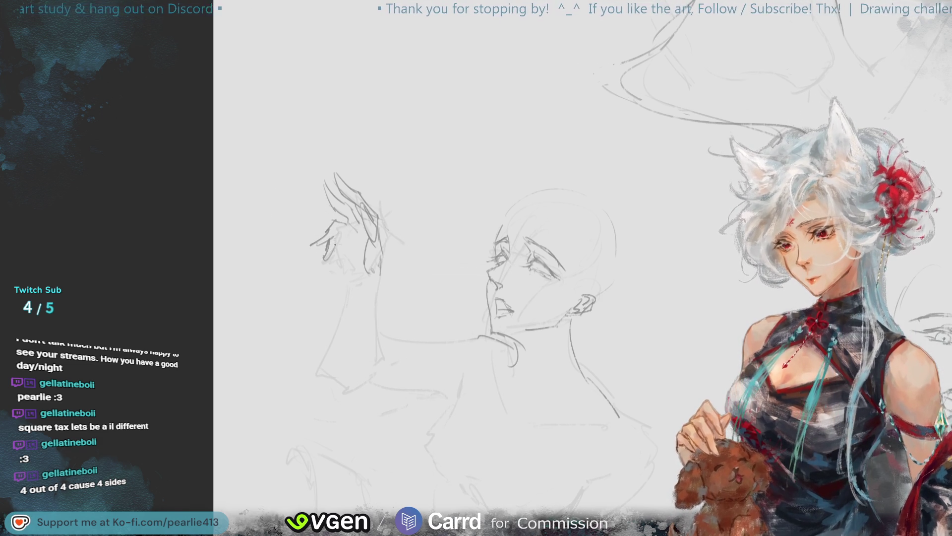
{"action": "key", "text": "ctrl+z"}
{"action": "key", "text": "ctrl+z"}
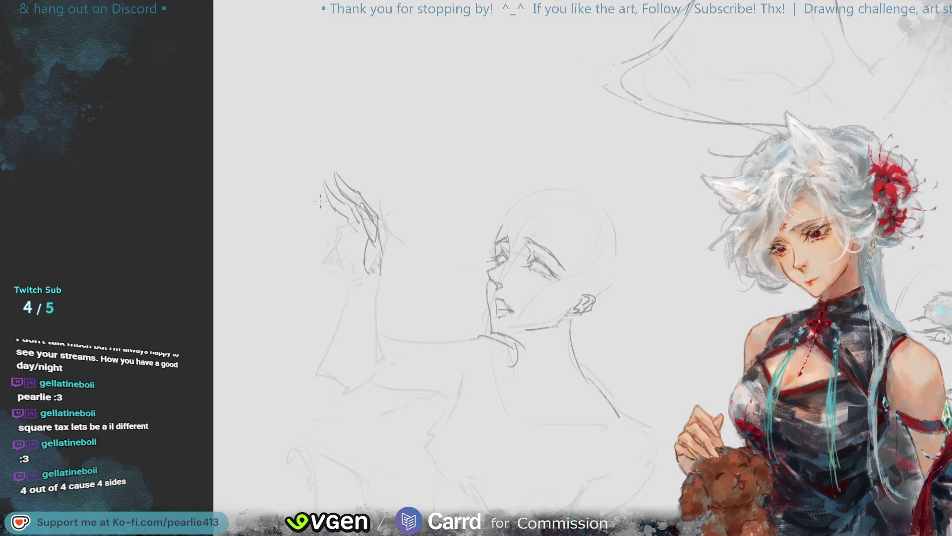
{"action": "key", "text": "ctrl+z"}
{"action": "mouse_move", "coordinate": [340, 217]}
{"action": "left_mouse_down"}
{"action": "mouse_move", "coordinate": [331, 230]}
{"action": "mouse_move", "coordinate": [336, 258]}
{"action": "left_mouse_up"}
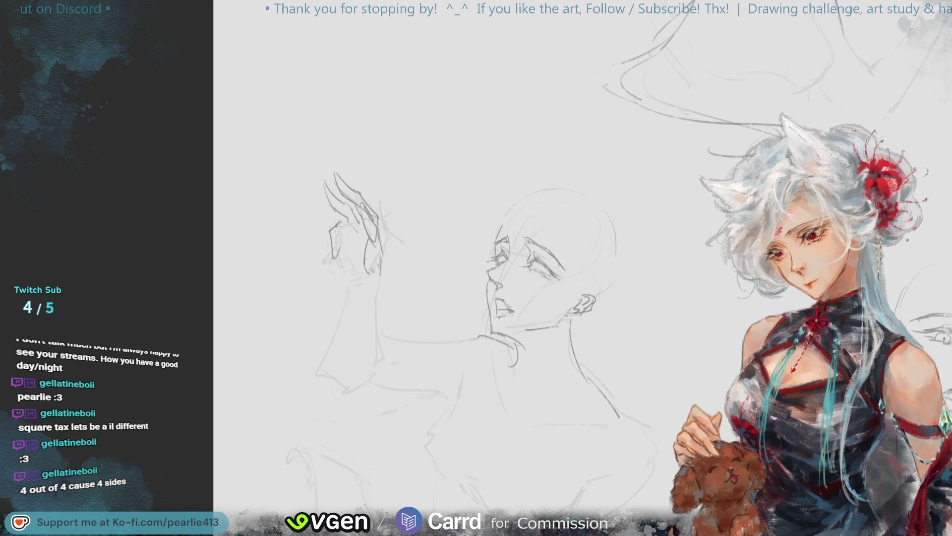
{"action": "key", "text": "ctrl+z"}
{"action": "mouse_move", "coordinate": [328, 233]}
{"action": "left_mouse_down"}
{"action": "mouse_move", "coordinate": [316, 243]}
{"action": "mouse_move", "coordinate": [332, 255]}
{"action": "left_mouse_up"}
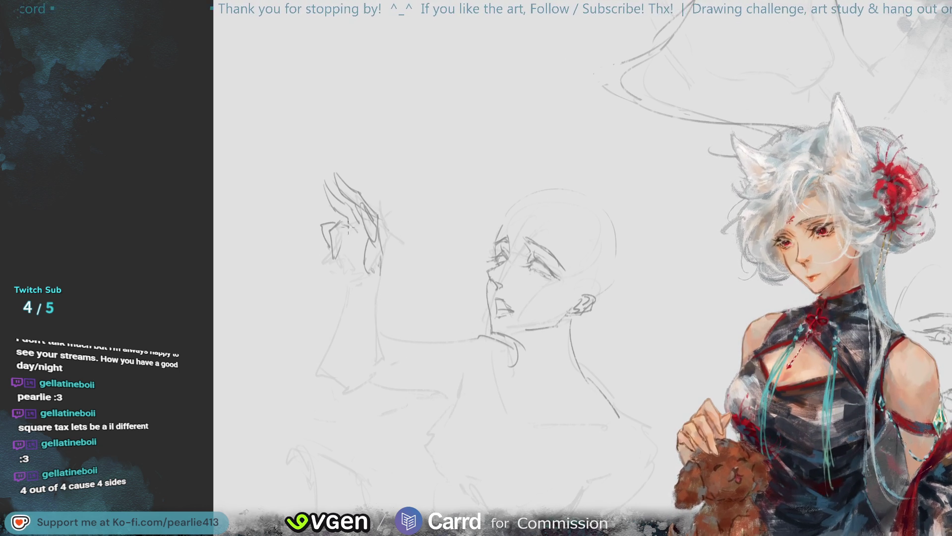
{"action": "left_click_drag", "start_coordinate": [348, 215], "coordinate": [342, 229]}
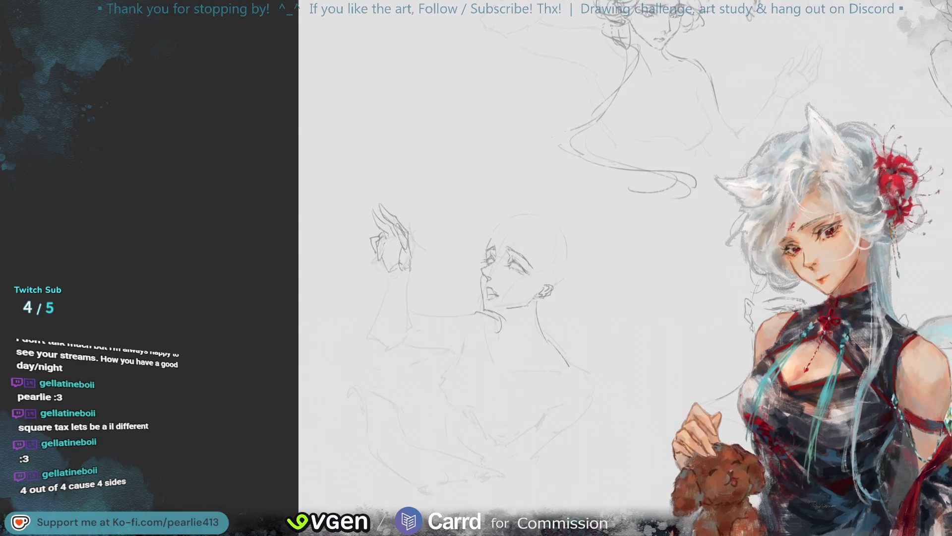
Mirror the view and try erasing the upper finger strokes, then restore them
{"action": "scroll", "coordinate": [936, 158], "scroll_direction": "down", "scroll_amount": 2}
{"action": "key", "text": "m"}
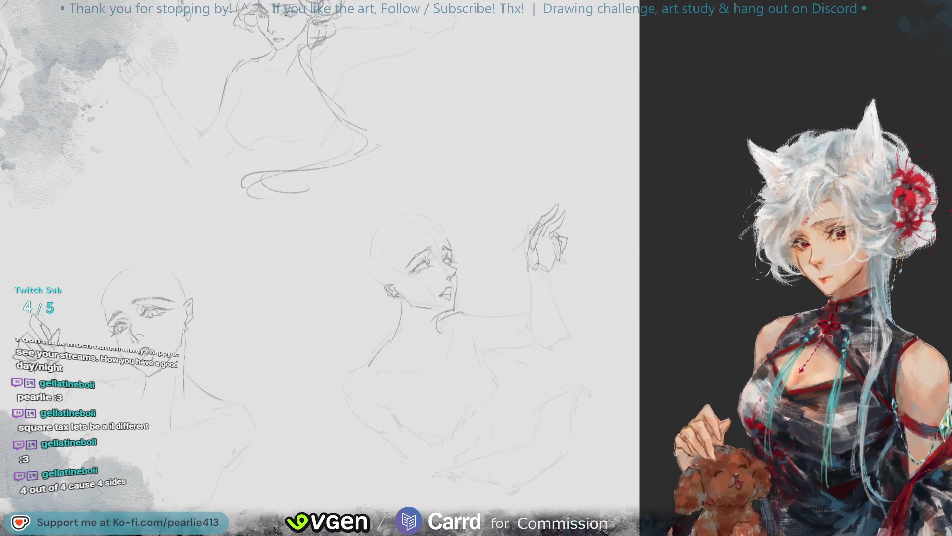
{"action": "key", "text": "m"}
{"action": "scroll", "coordinate": [931, 169], "scroll_direction": "up", "scroll_amount": 2}
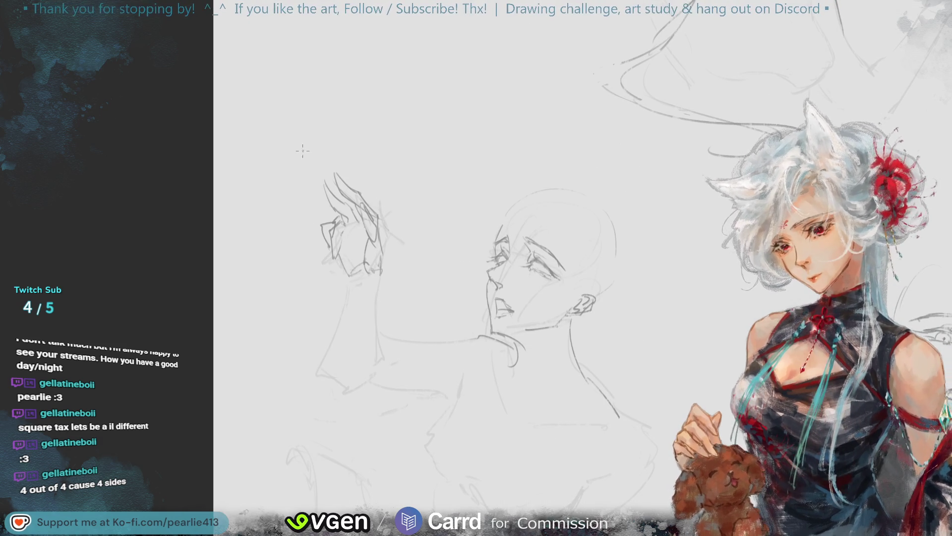
{"action": "mouse_move", "coordinate": [348, 204]}
{"action": "left_mouse_down"}
{"action": "mouse_move", "coordinate": [332, 188]}
{"action": "mouse_move", "coordinate": [367, 268]}
{"action": "mouse_move", "coordinate": [357, 278]}
{"action": "mouse_move", "coordinate": [397, 279]}
{"action": "left_mouse_up"}
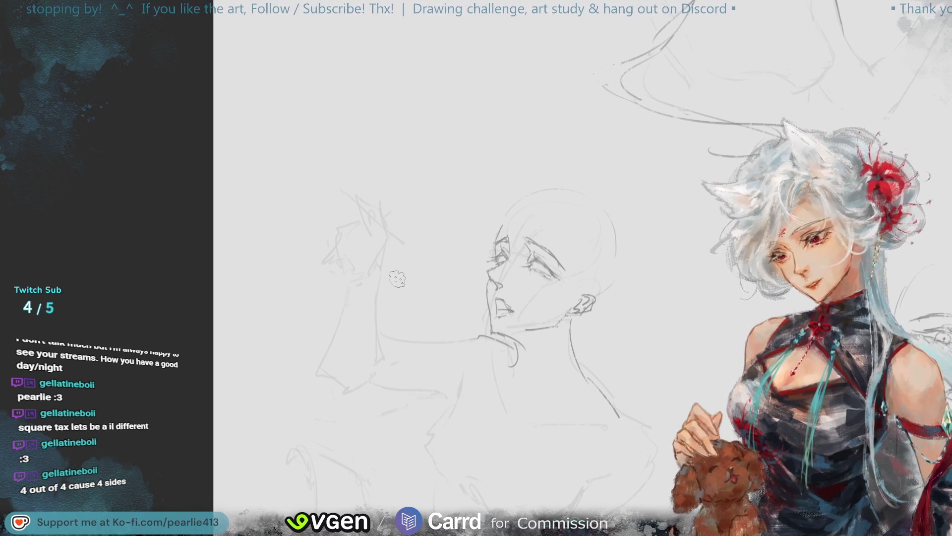
{"action": "key", "text": "ctrl+z"}
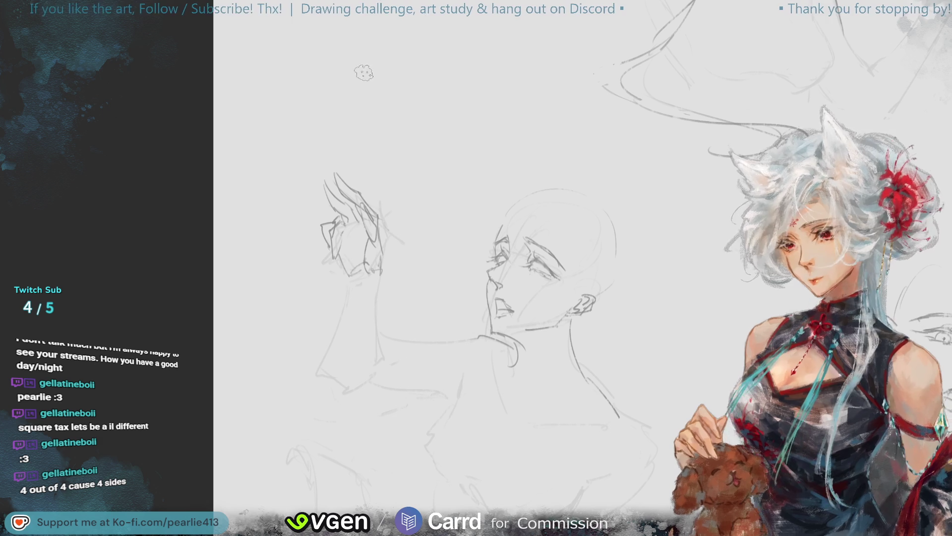
{"action": "mouse_move", "coordinate": [346, 181]}
{"action": "left_mouse_down"}
{"action": "mouse_move", "coordinate": [336, 192]}
{"action": "mouse_move", "coordinate": [331, 185]}
{"action": "mouse_move", "coordinate": [322, 209]}
{"action": "mouse_move", "coordinate": [360, 175]}
{"action": "mouse_move", "coordinate": [308, 288]}
{"action": "mouse_move", "coordinate": [379, 272]}
{"action": "left_mouse_up"}
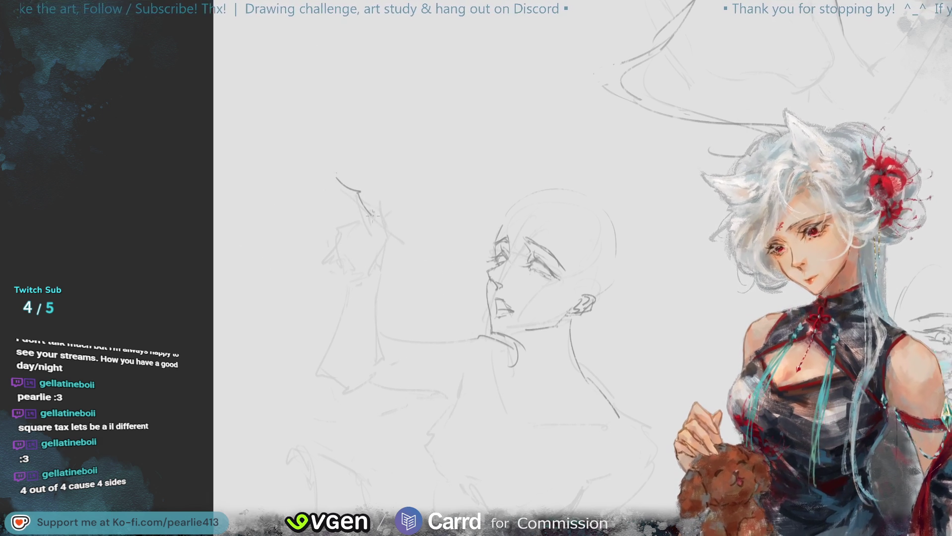
{"action": "mouse_move", "coordinate": [335, 176]}
{"action": "left_mouse_down"}
{"action": "mouse_move", "coordinate": [342, 194]}
{"action": "mouse_move", "coordinate": [345, 184]}
{"action": "left_mouse_up"}
{"action": "key", "text": "ctrl+z"}
{"action": "key", "text": "ctrl+z"}
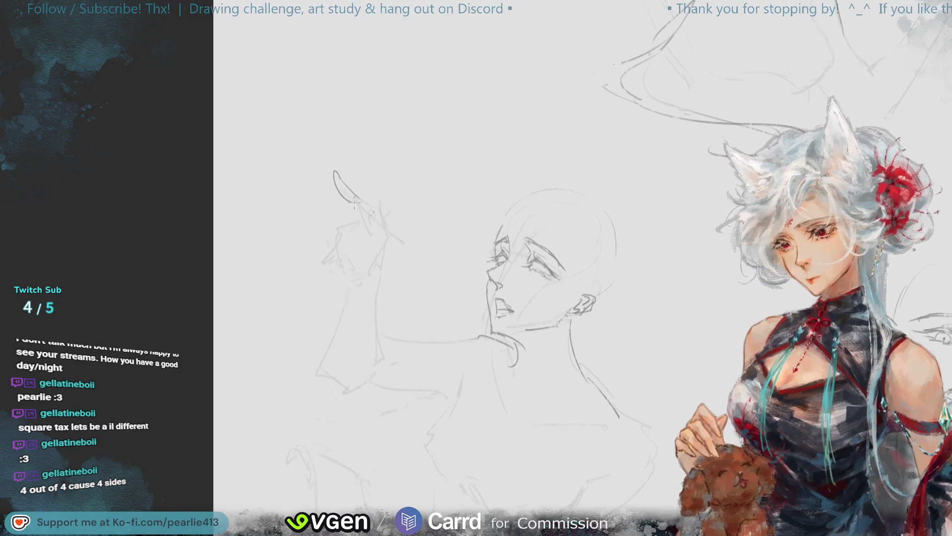
{"action": "key", "text": "ctrl+y"}
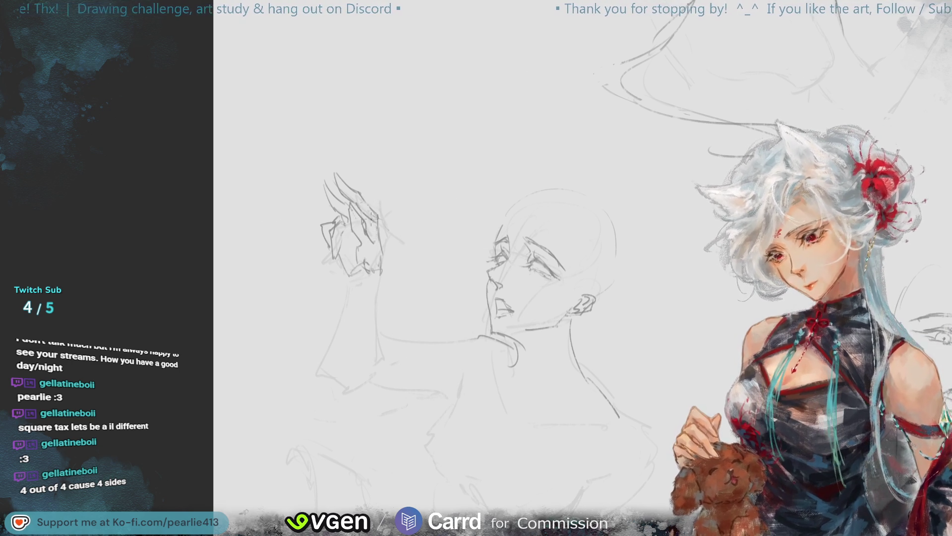
Redraw darker finger lines across the top and upper left of the hand
{"action": "left_click_drag", "start_coordinate": [336, 187], "coordinate": [395, 225]}
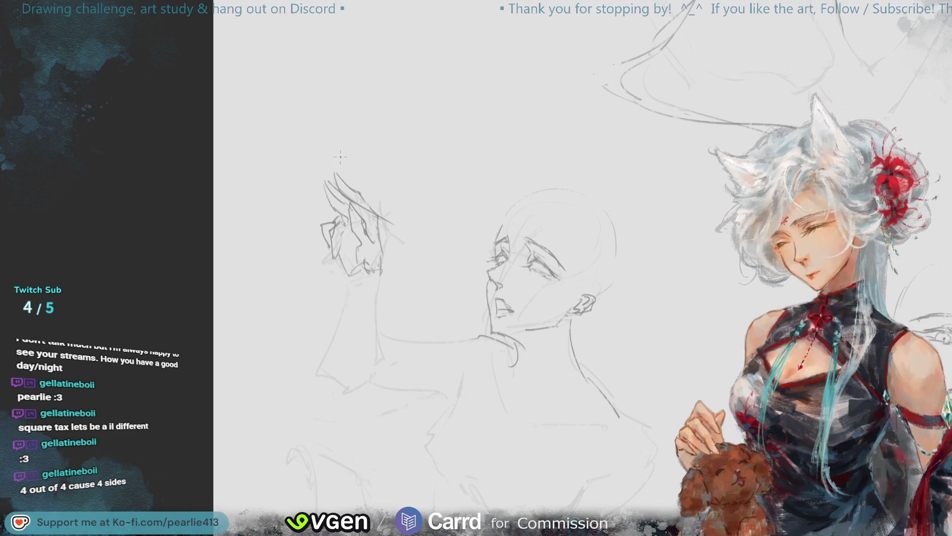
{"action": "left_click_drag", "start_coordinate": [342, 186], "coordinate": [398, 221]}
{"action": "left_click_drag", "start_coordinate": [347, 174], "coordinate": [371, 207]}
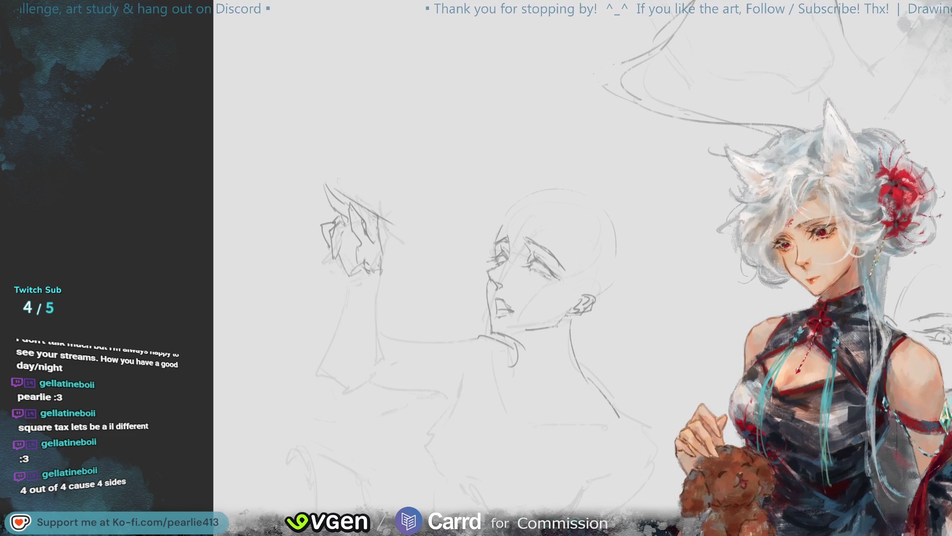
{"action": "left_click_drag", "start_coordinate": [375, 197], "coordinate": [377, 211]}
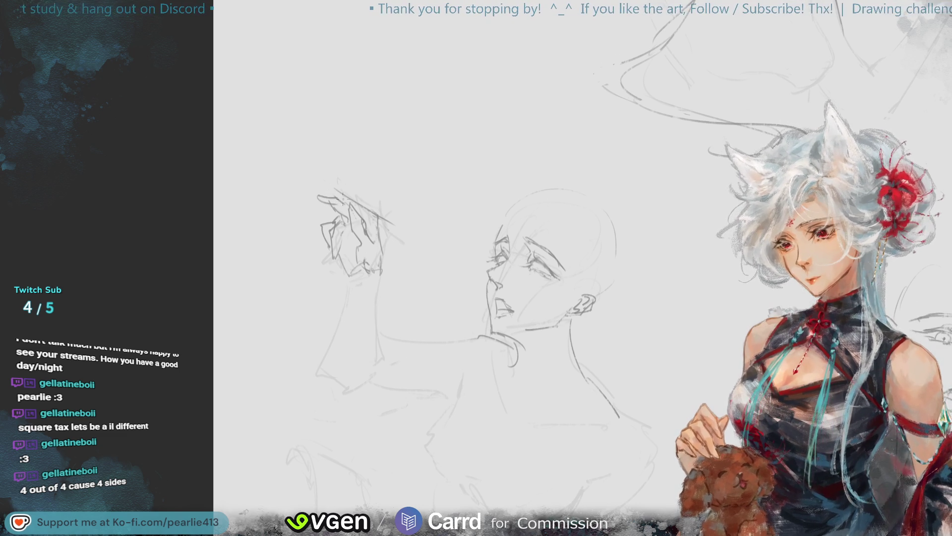
{"action": "key", "text": "ctrl+z"}
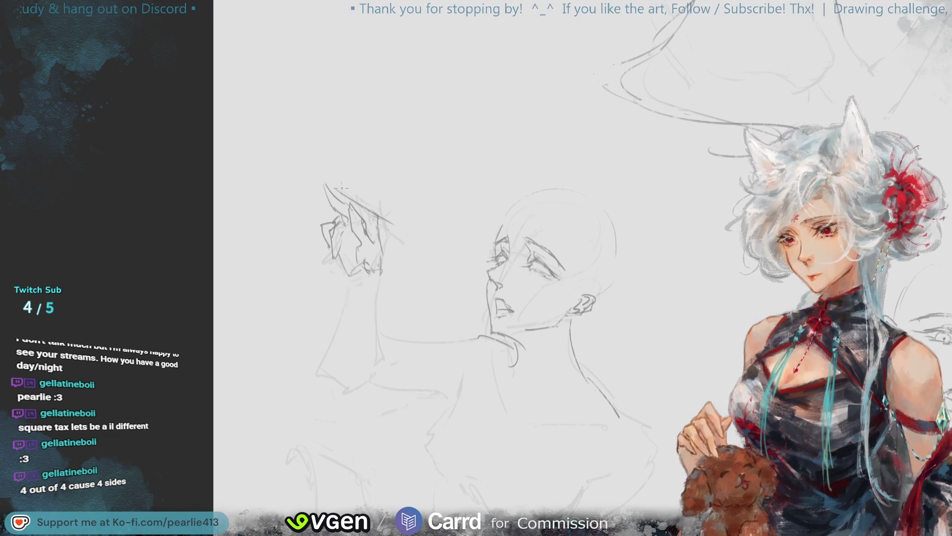
{"action": "left_click_drag", "start_coordinate": [335, 173], "coordinate": [347, 188]}
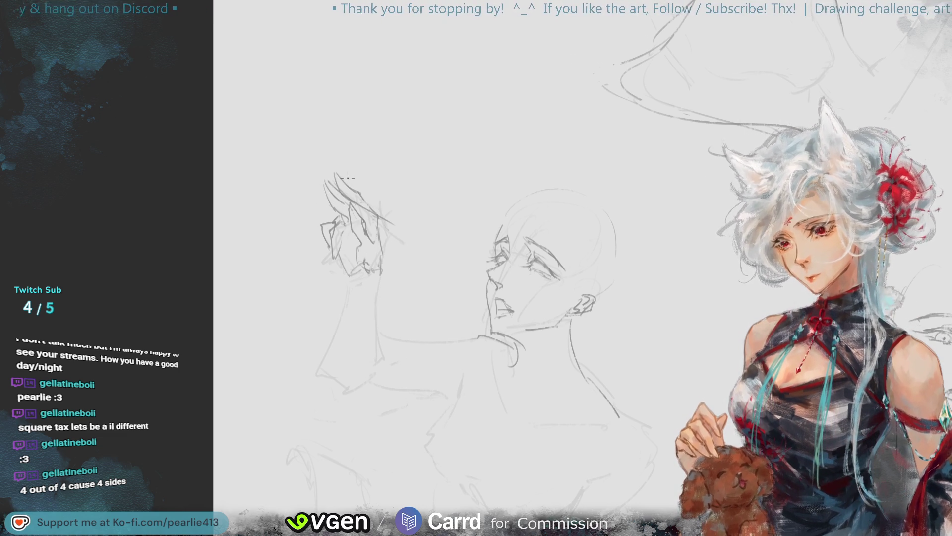
{"action": "key", "text": "ctrl+z"}
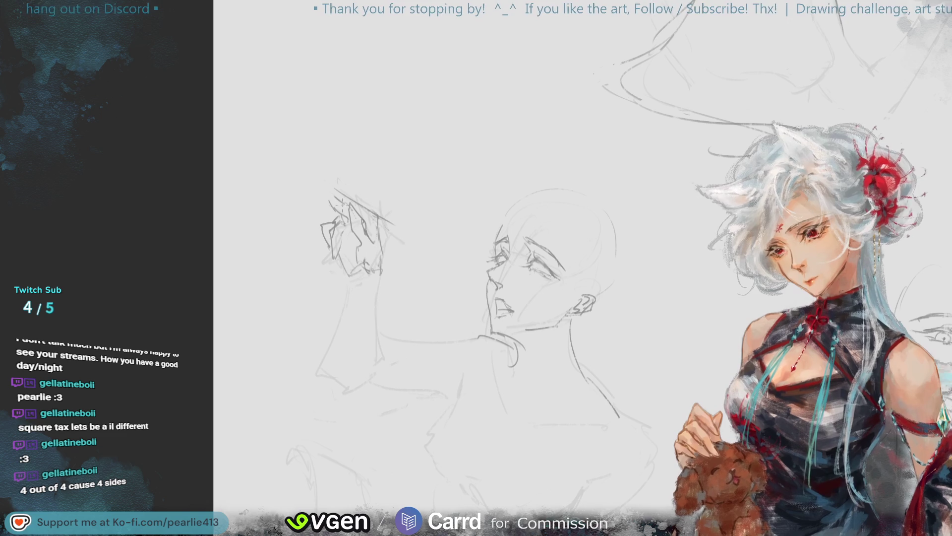
{"action": "left_click_drag", "start_coordinate": [319, 205], "coordinate": [345, 198]}
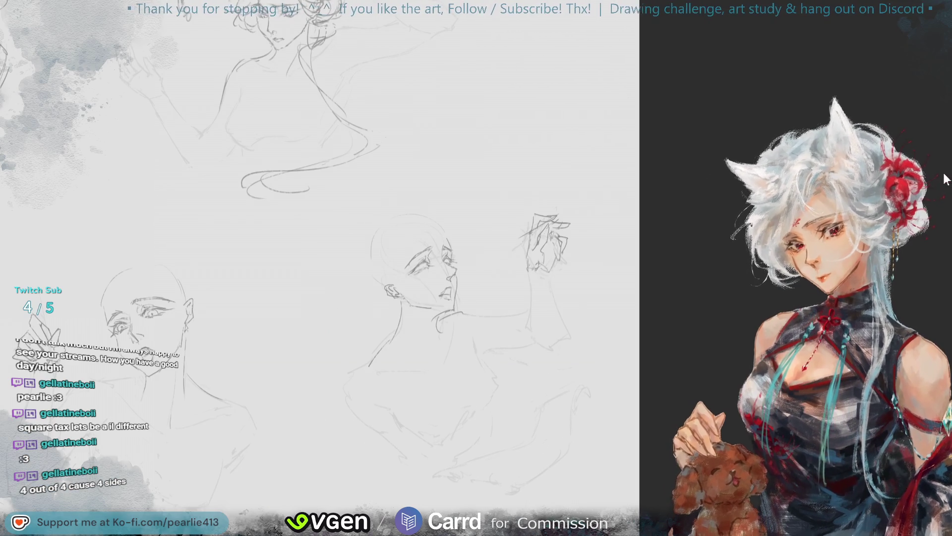
Flip the view back and erase part of the arm's outer contour below the hand
{"action": "key", "text": "h"}
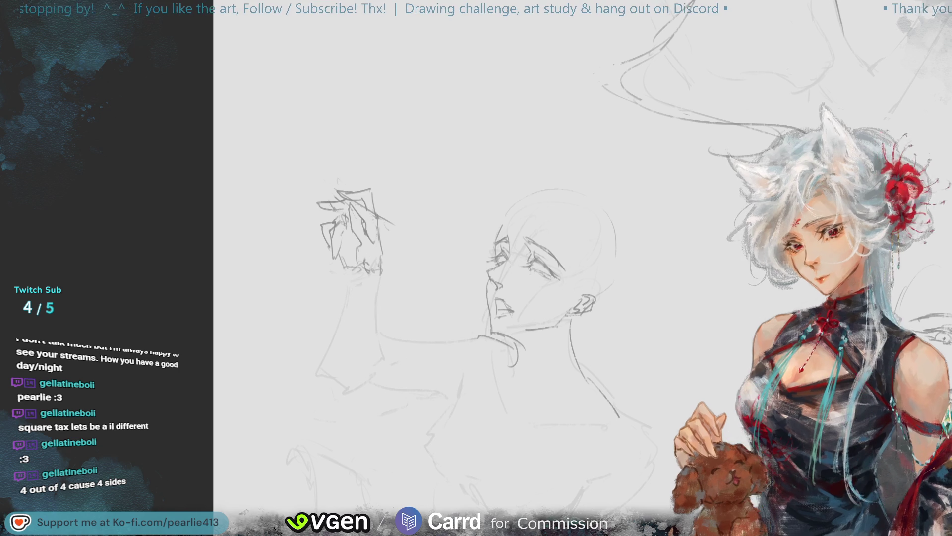
{"action": "key", "text": "ctrl+z"}
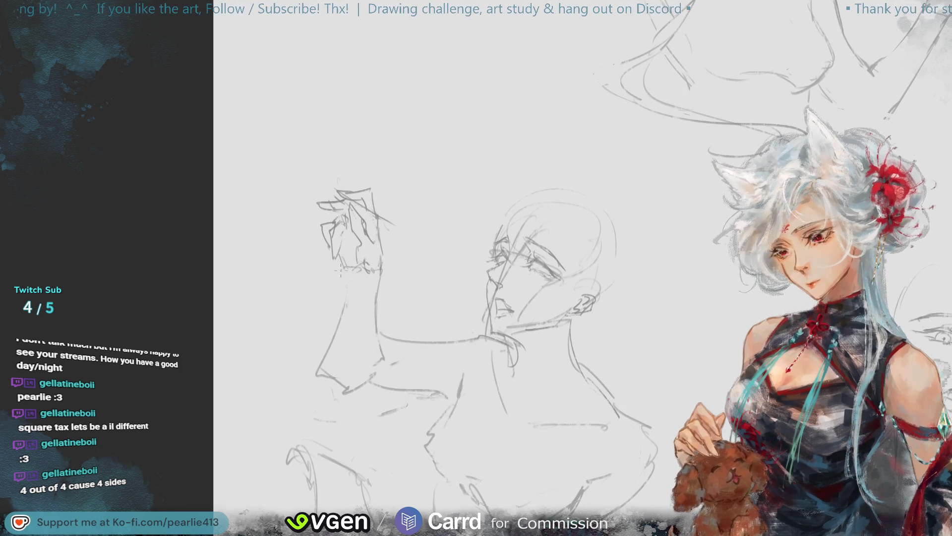
{"action": "left_click_drag", "start_coordinate": [378, 305], "coordinate": [379, 270]}
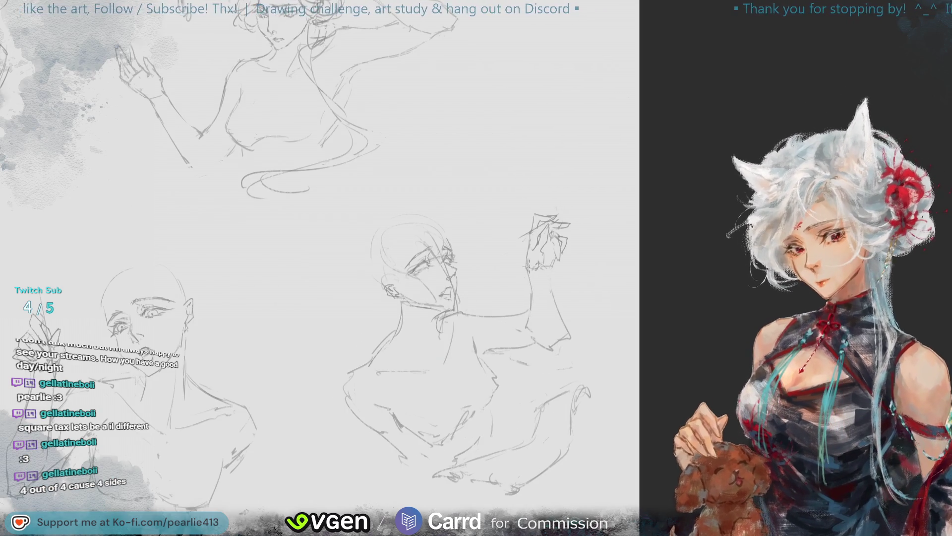
Draw a short line along the wrist of the raised arm
{"action": "left_click_drag", "start_coordinate": [526, 255], "coordinate": [532, 299]}
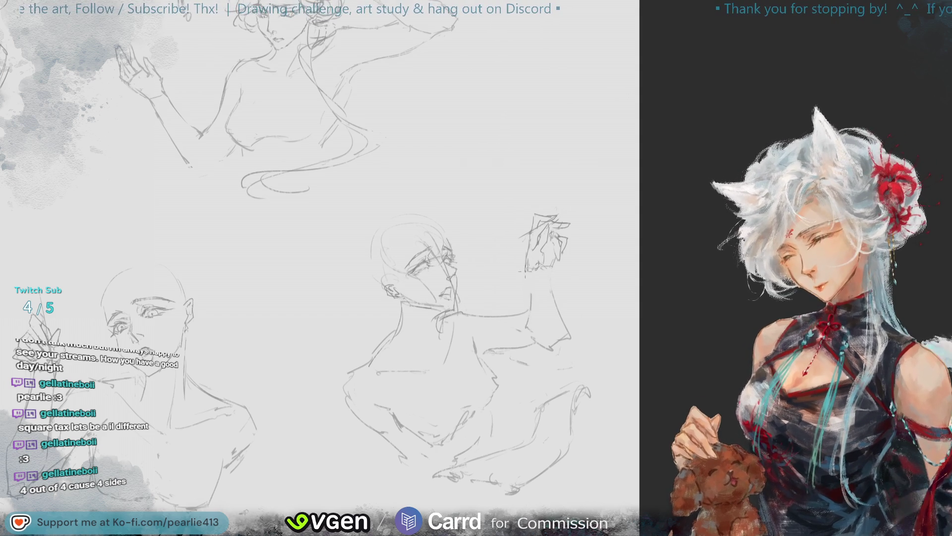
{"action": "key", "text": "ctrl+z"}
{"action": "left_click_drag", "start_coordinate": [527, 253], "coordinate": [529, 280]}
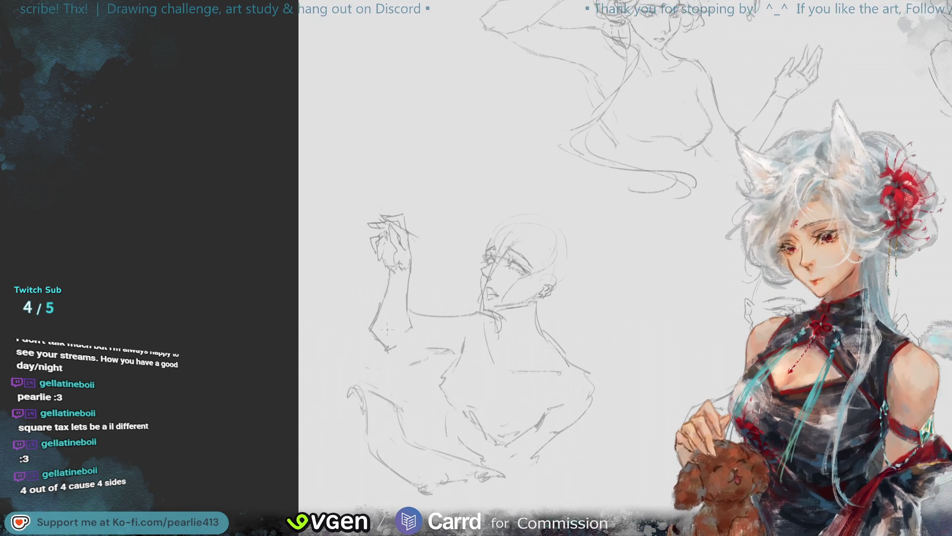
{"action": "mouse_move", "coordinate": [406, 301]}
{"action": "left_mouse_down"}
{"action": "mouse_move", "coordinate": [405, 337]}
{"action": "mouse_move", "coordinate": [377, 309]}
{"action": "left_mouse_up"}
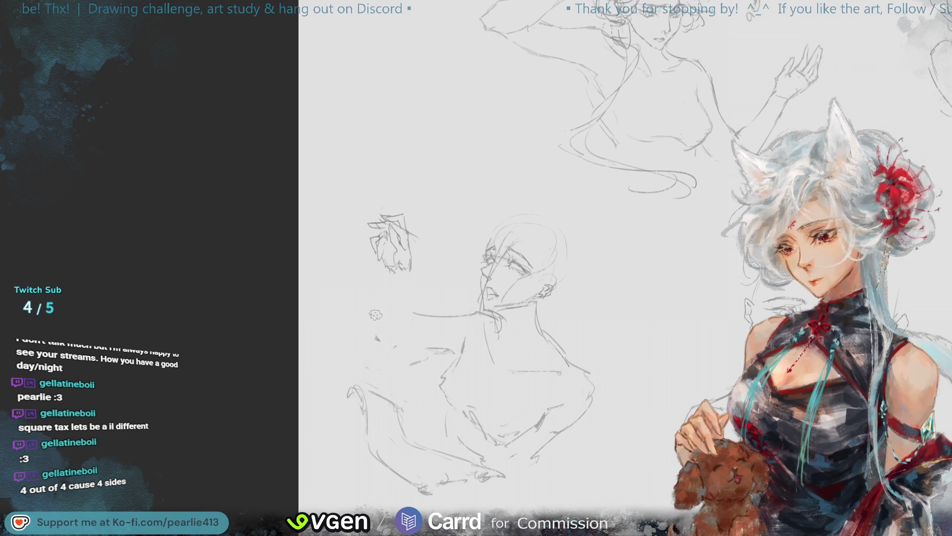
{"action": "key", "text": "ctrl+z"}
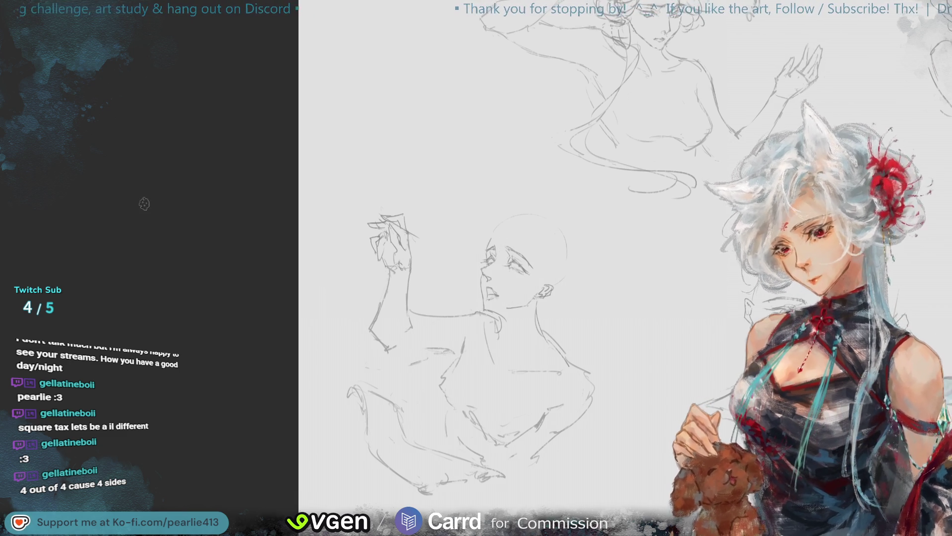
Lasso the raised arm and transform it into a slightly adjusted position
{"action": "mouse_move", "coordinate": [417, 330]}
{"action": "left_mouse_down"}
{"action": "mouse_move", "coordinate": [357, 206]}
{"action": "mouse_move", "coordinate": [414, 318]}
{"action": "mouse_move", "coordinate": [396, 339]}
{"action": "mouse_move", "coordinate": [414, 333]}
{"action": "left_mouse_up"}
{"action": "left_click", "coordinate": [443, 382]}
{"action": "left_click", "coordinate": [346, 380]}
{"action": "left_click", "coordinate": [280, 376]}
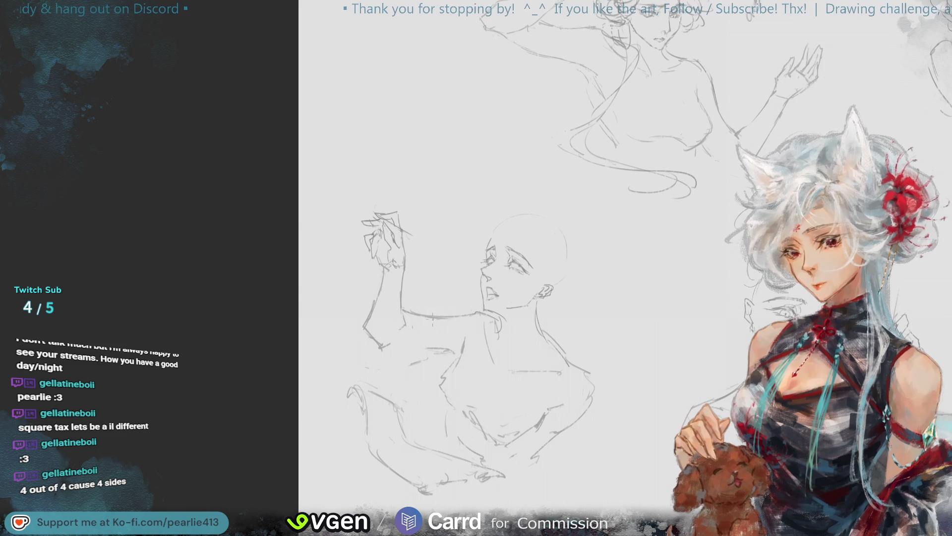
Redraw the horizontal and lower arm lines darker, then mirror the view to check
{"action": "key", "text": "ctrl+z"}
{"action": "left_click_drag", "start_coordinate": [443, 318], "coordinate": [426, 316]}
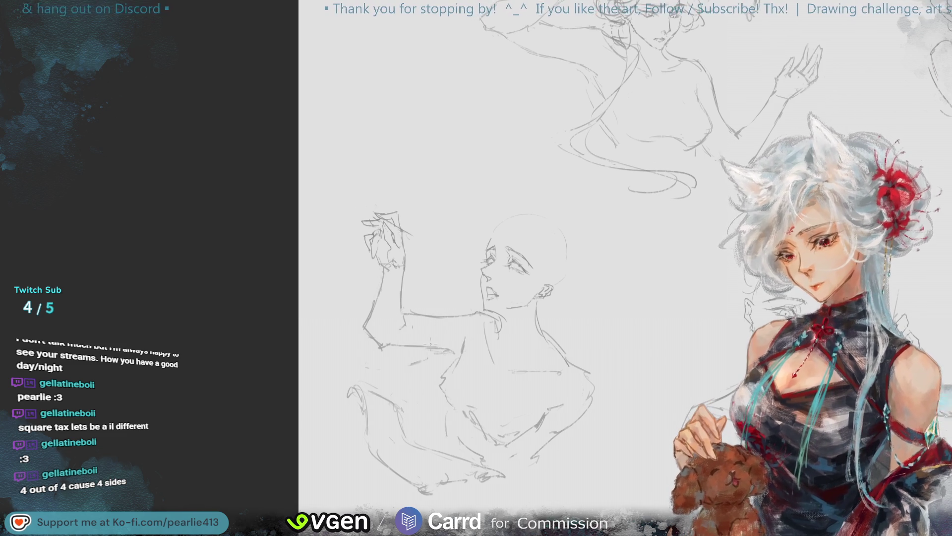
{"action": "left_click_drag", "start_coordinate": [392, 346], "coordinate": [455, 353]}
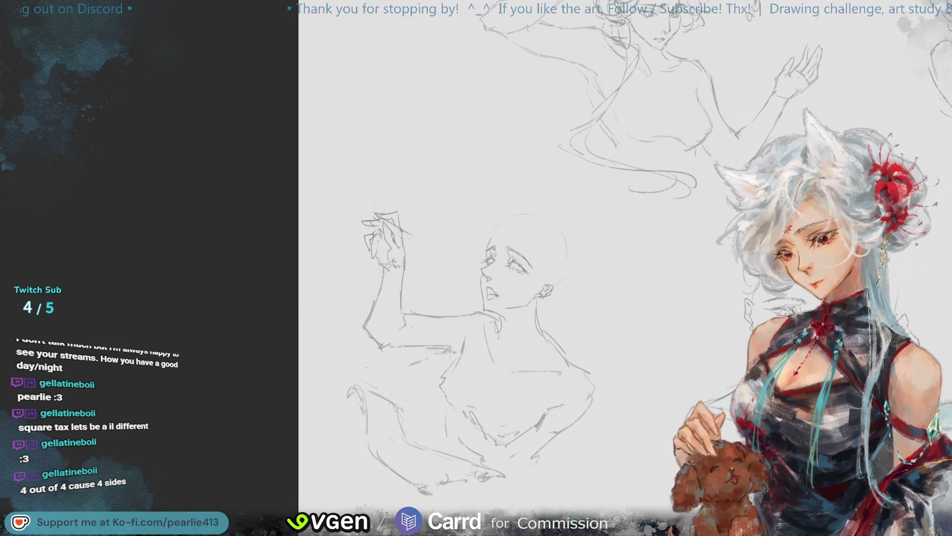
{"action": "left_click_drag", "start_coordinate": [392, 343], "coordinate": [445, 349]}
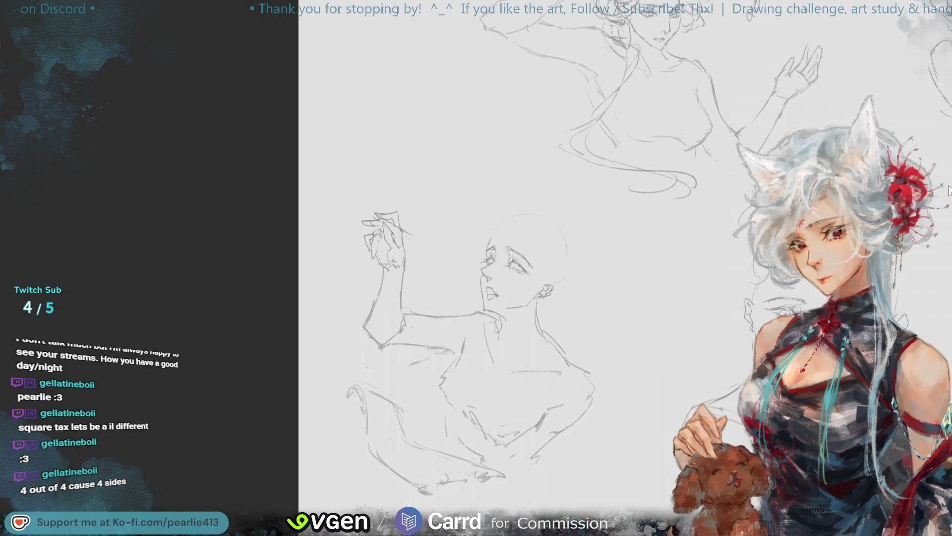
{"action": "key", "text": "m"}
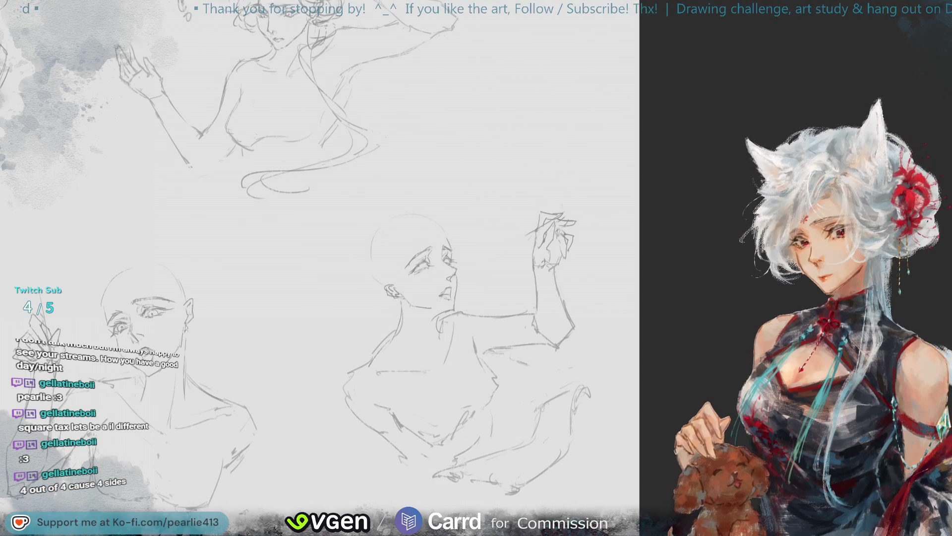
{"action": "key", "text": "h"}
{"action": "mouse_move", "coordinate": [411, 298]}
{"action": "left_mouse_down"}
{"action": "mouse_move", "coordinate": [347, 223]}
{"action": "mouse_move", "coordinate": [412, 298]}
{"action": "left_mouse_up"}
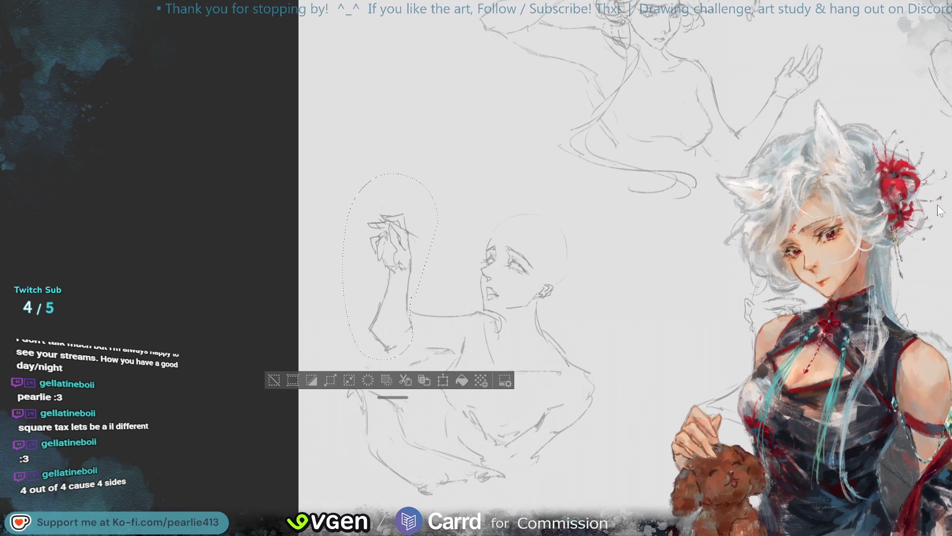
Deselect the shifted hand and arm, then zoom in close on the bald head and raised hand
{"action": "key", "text": "ctrl+d"}
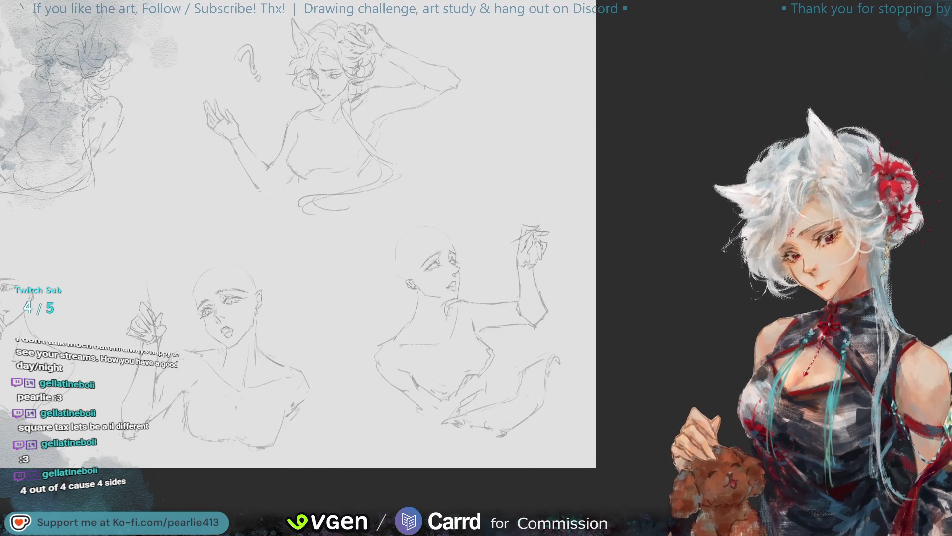
{"action": "key", "text": "ctrl+plus"}
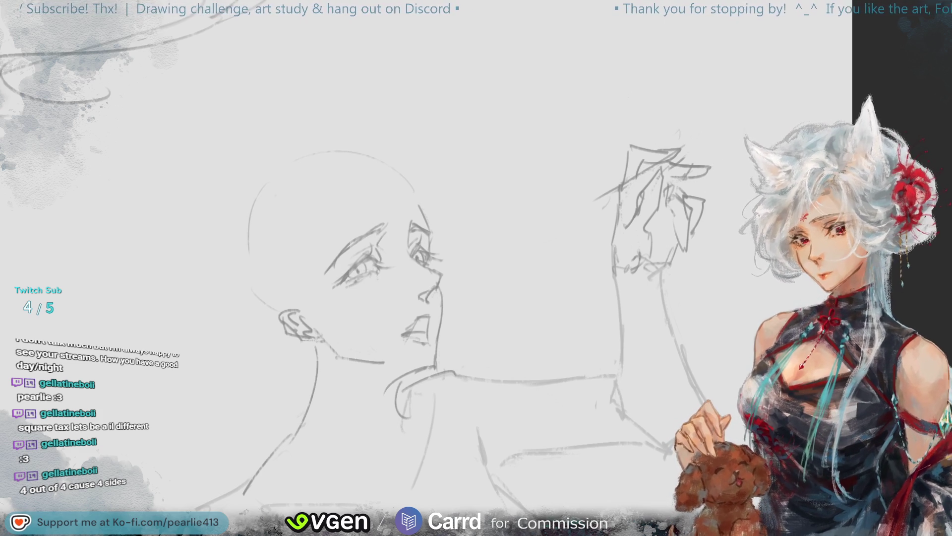
{"action": "key", "text": "ctrl+minus"}
{"action": "key", "text": "m"}
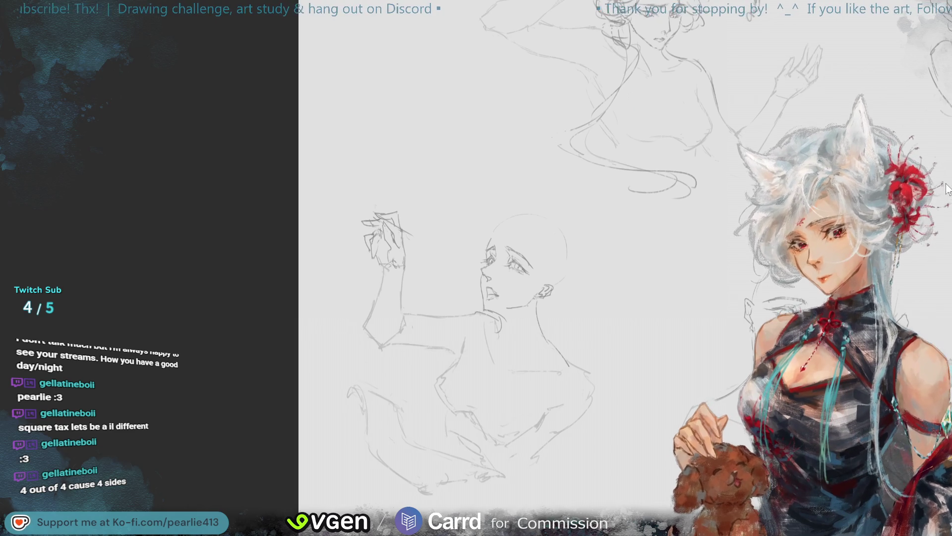
{"action": "key", "text": "ctrl+plus"}
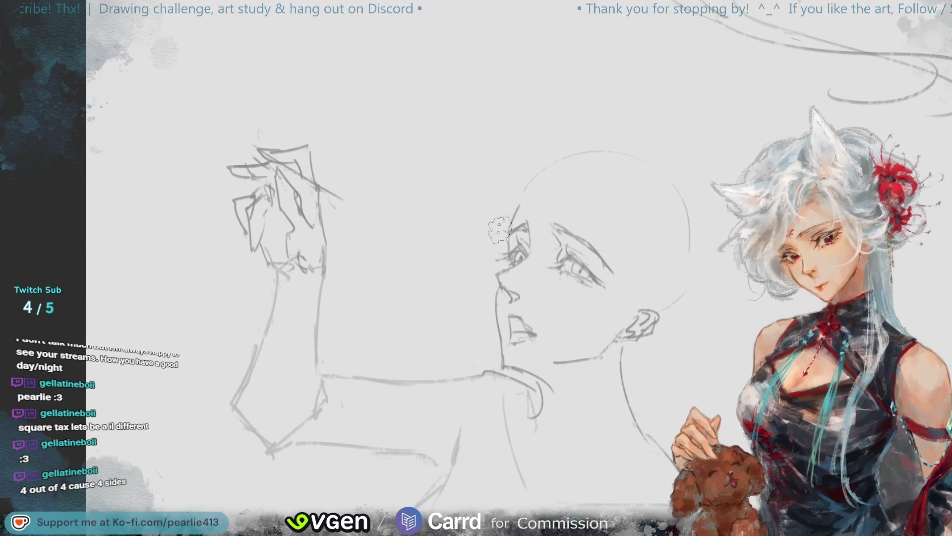